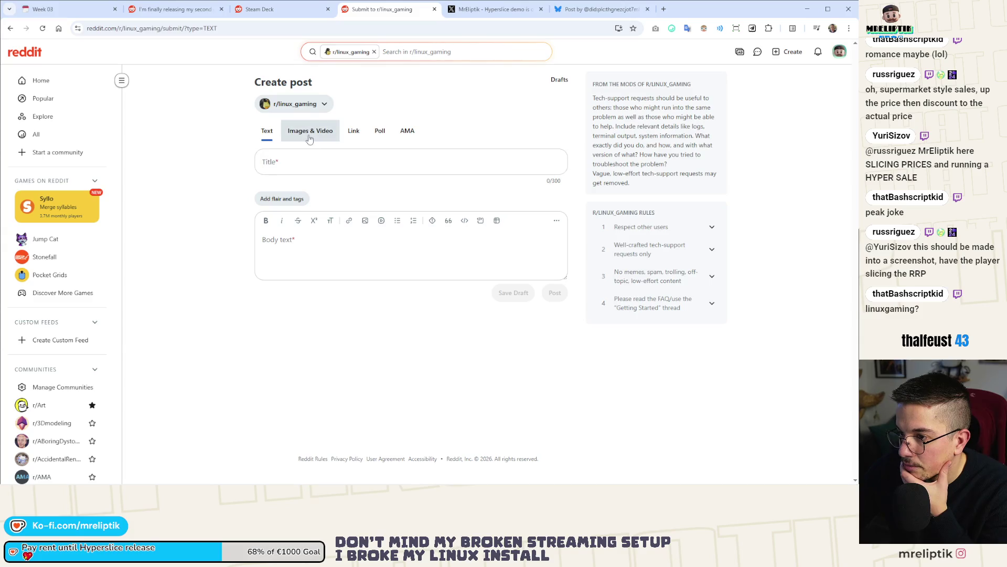
Make the r/linux_gaming draft an Images & Video post tagged with the 'new game' flair.
click(309, 138)
click(288, 199)
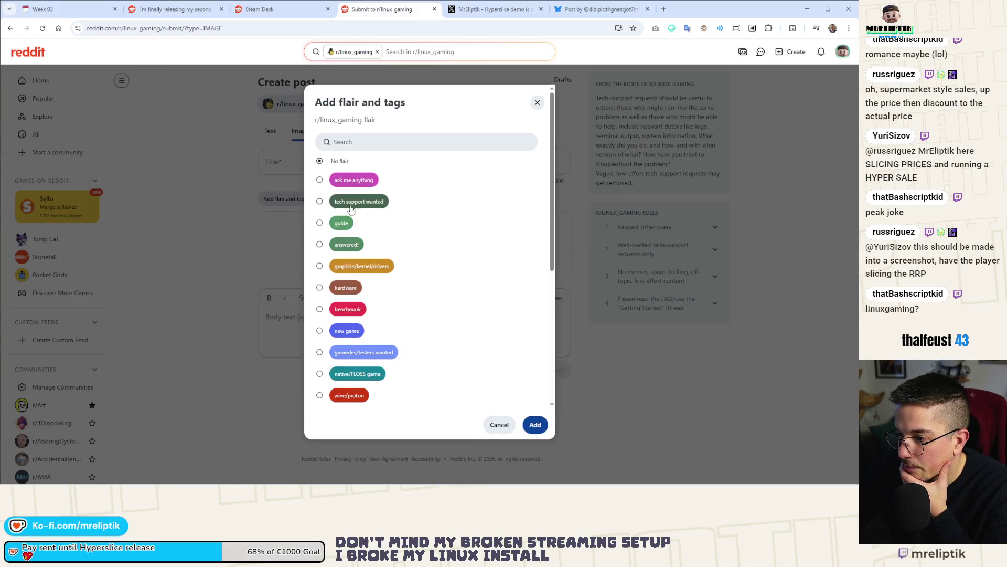
scroll(351, 213, down, 3)
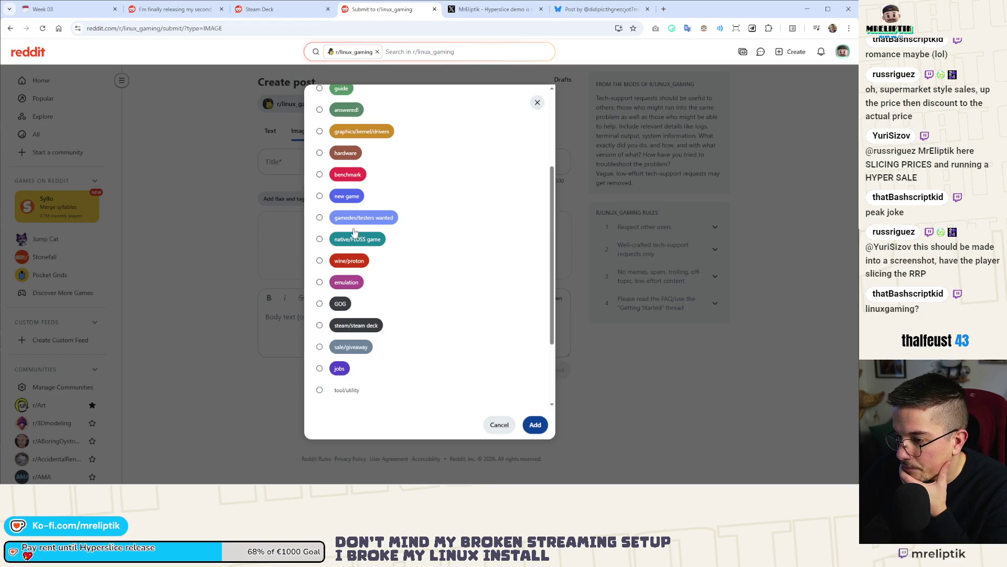
scroll(363, 273, down, 1)
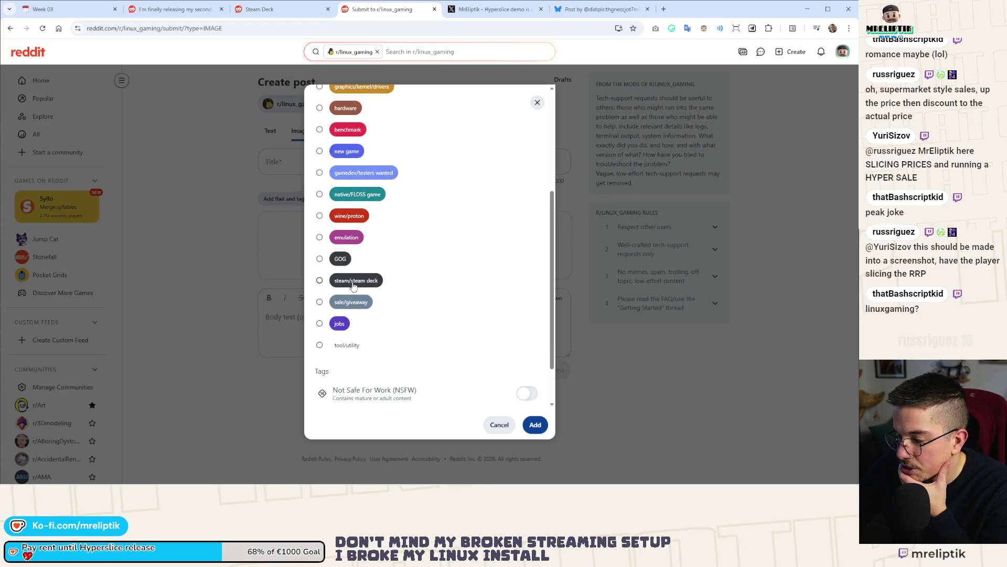
scroll(351, 319, up, 2)
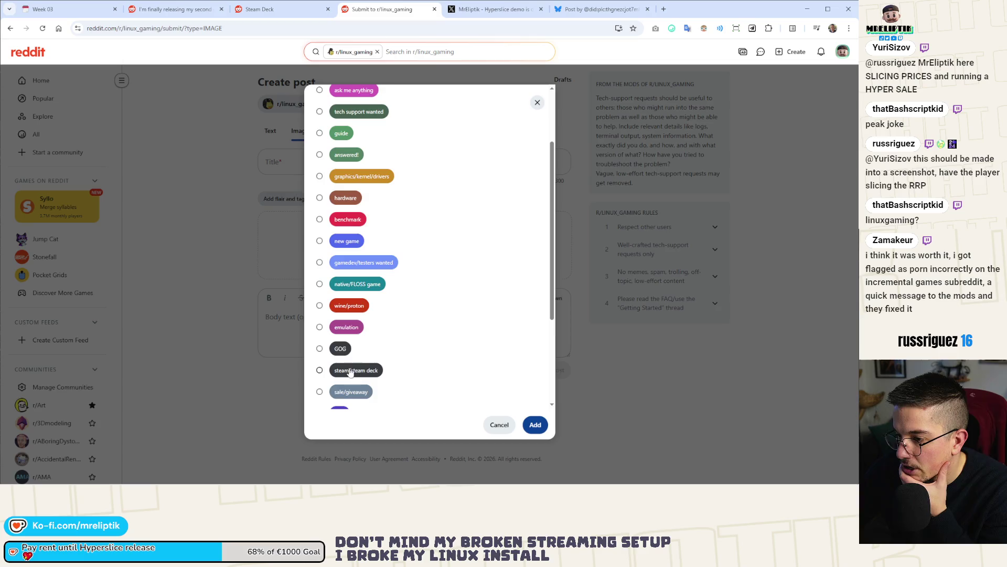
scroll(352, 328, up, 2)
scroll(347, 310, down, 3)
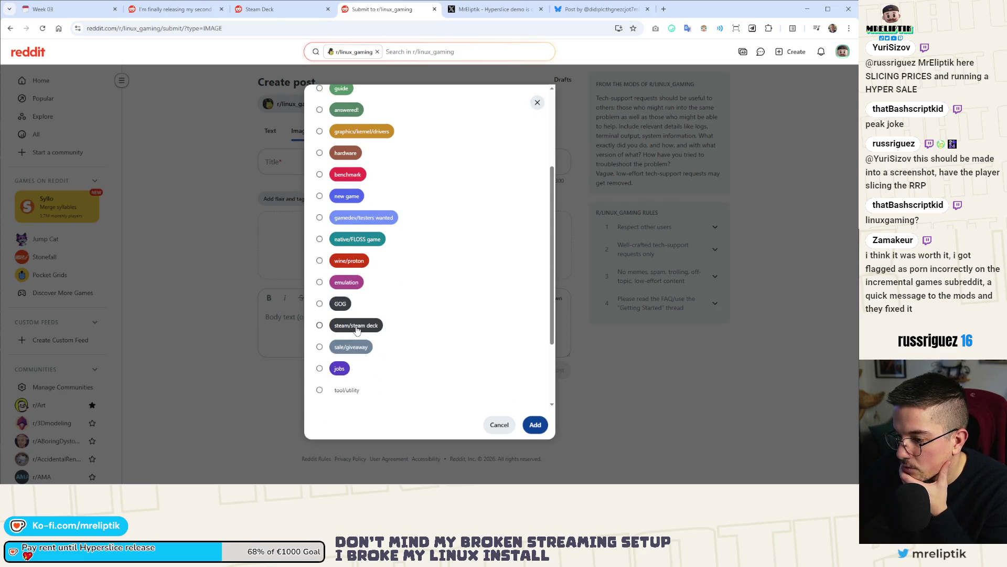
scroll(357, 330, up, 2)
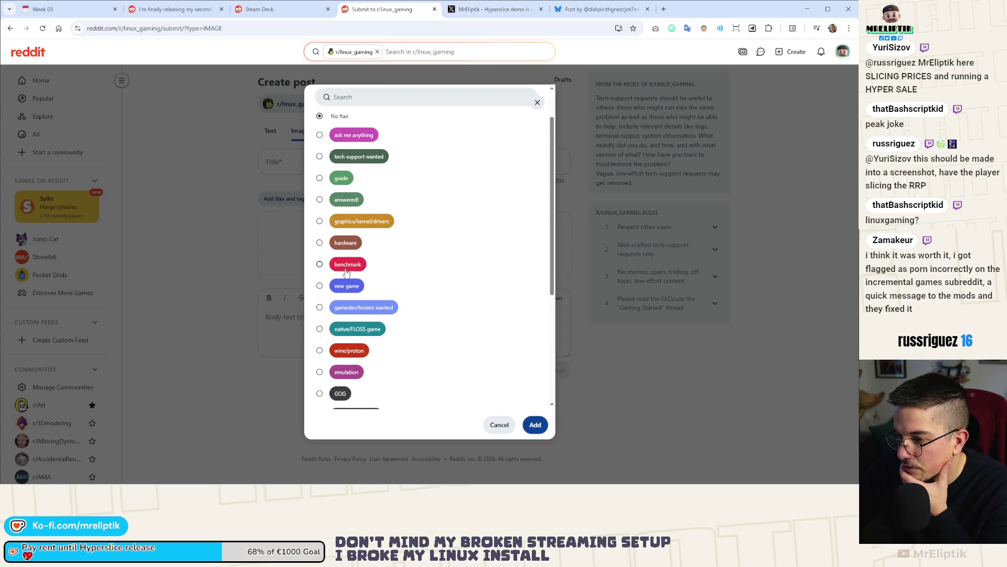
scroll(369, 273, down, 1)
scroll(367, 286, down, 1)
scroll(361, 287, down, 2)
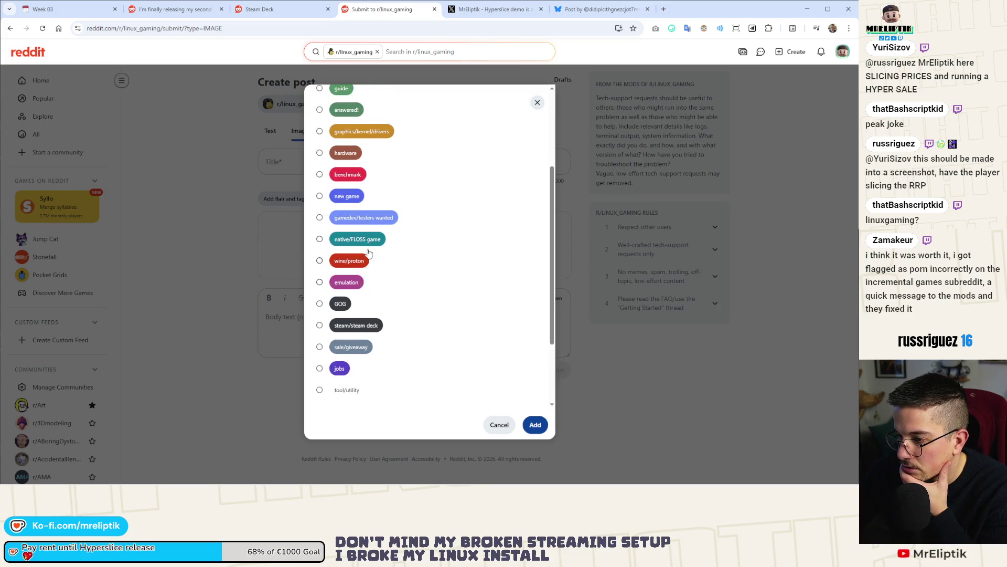
scroll(359, 226, down, 2)
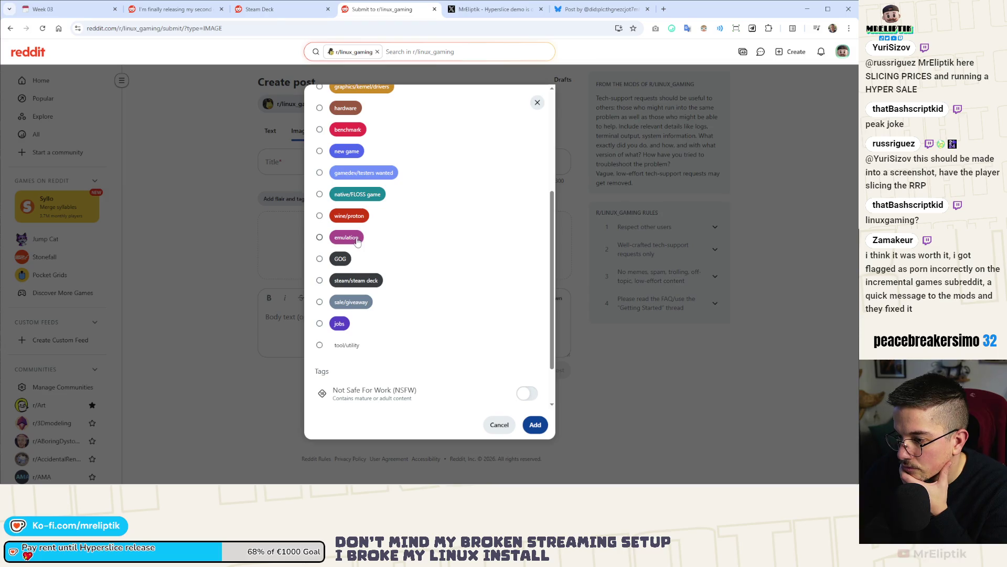
scroll(357, 330, up, 2)
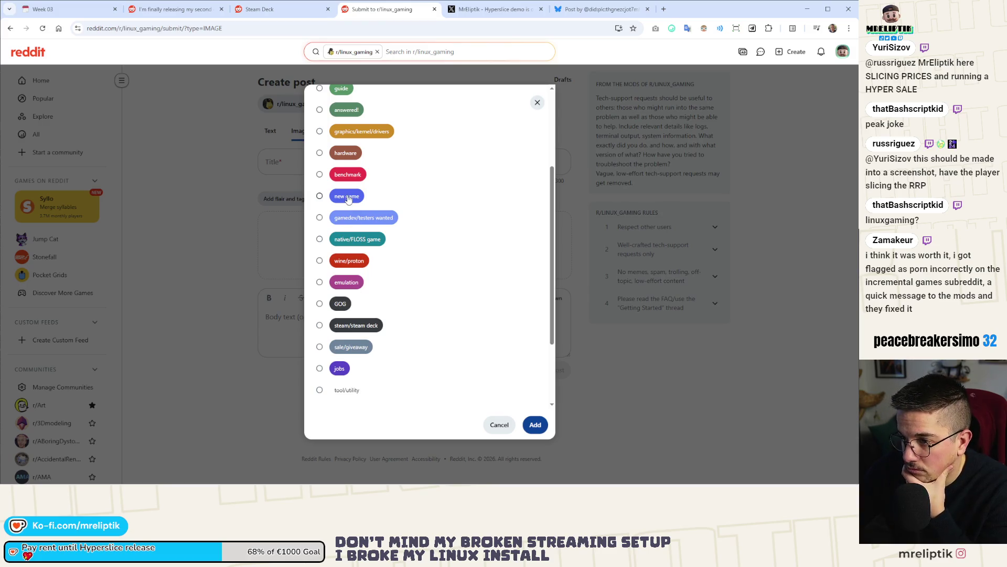
click(537, 427)
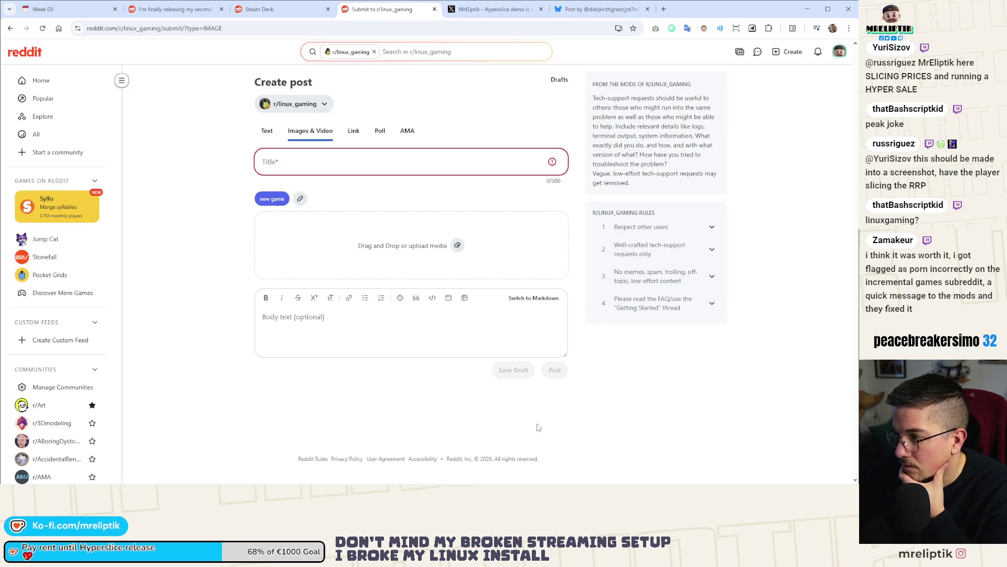
Expand rule 4 and drop hyperslice_release_trailer_date_small.mp4 into the post's media area.
click(669, 315)
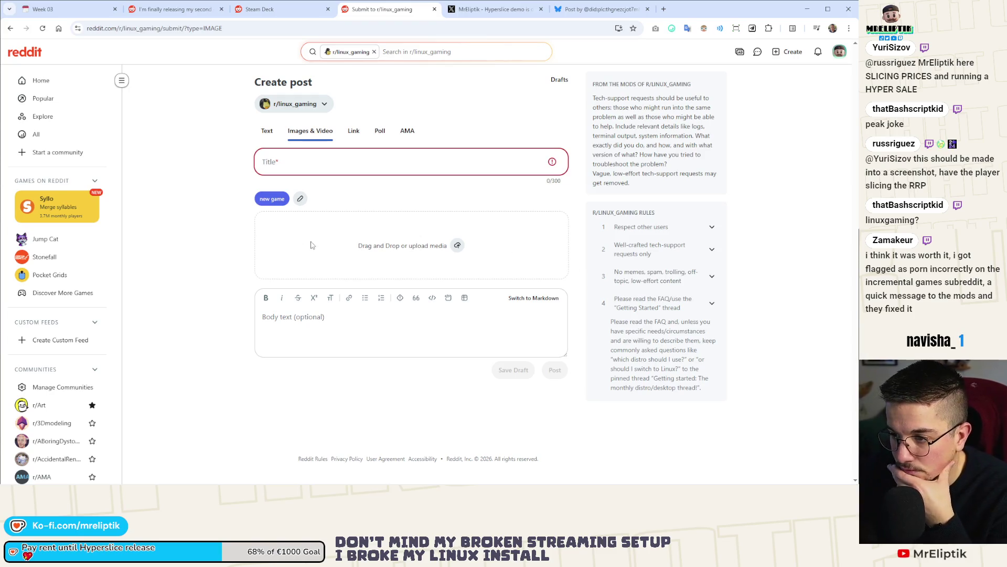
right_click(23, 483)
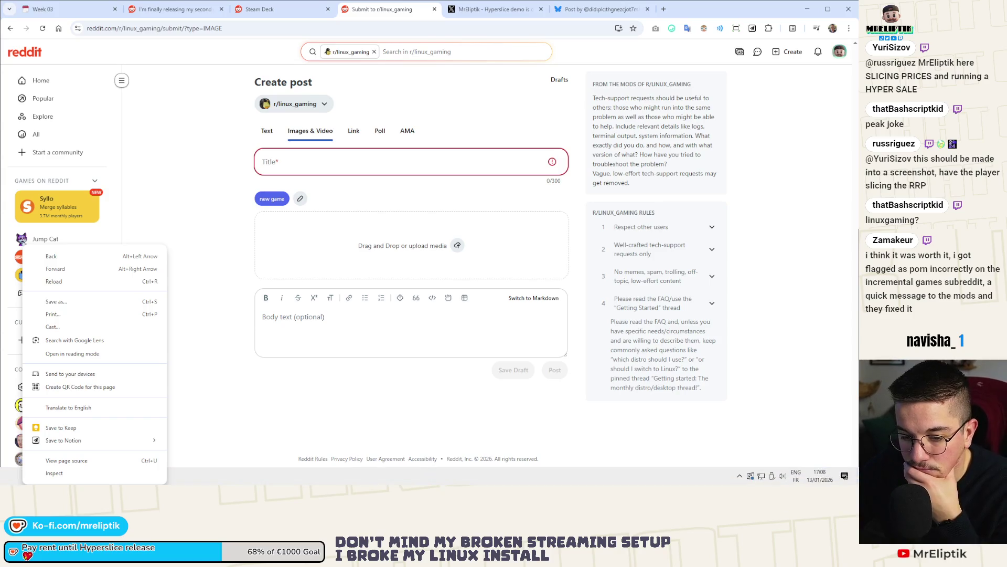
key(Escape)
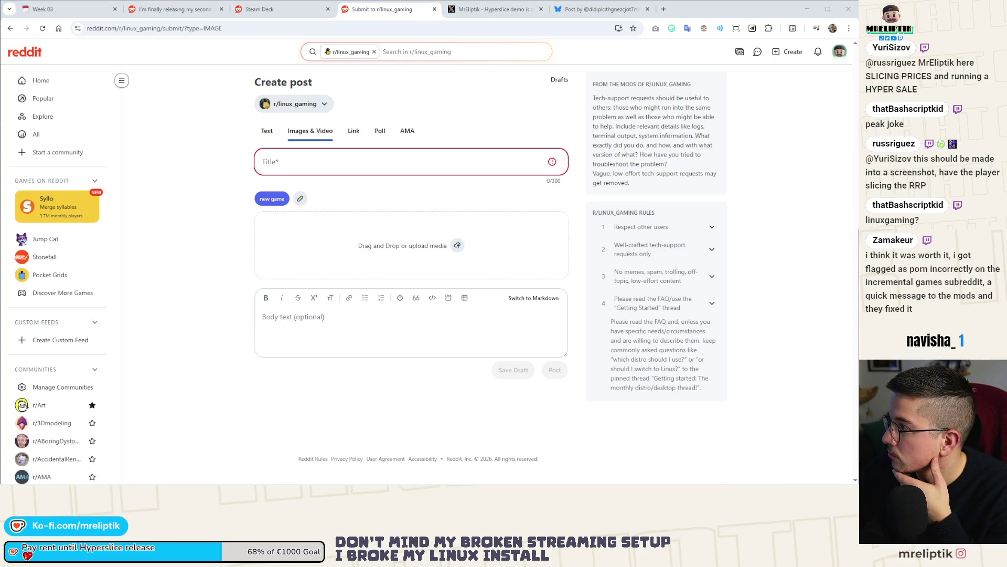
drag(348, 265, 351, 259)
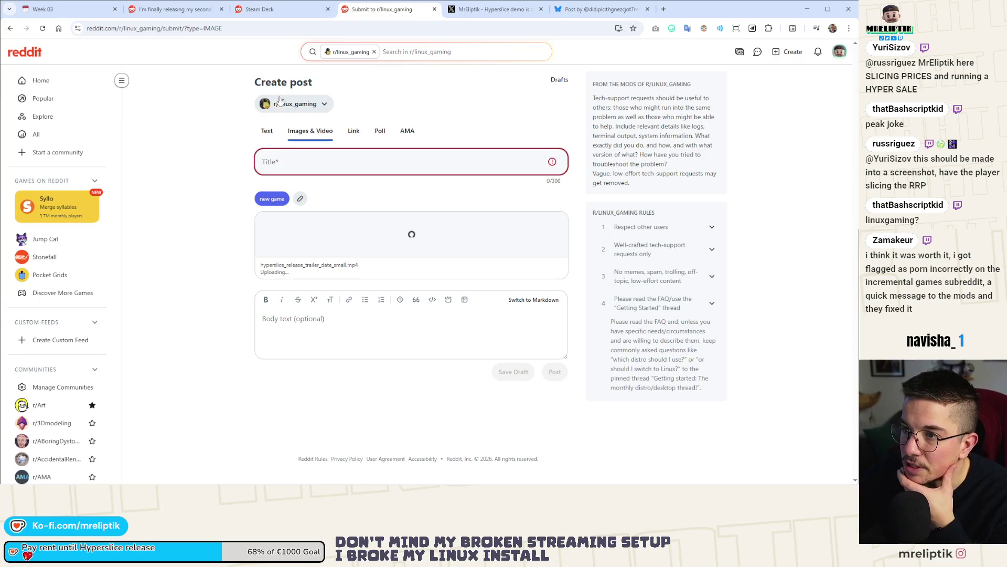
Close the Steam Deck tab and return to the r/linux_gaming draft.
click(274, 12)
click(328, 9)
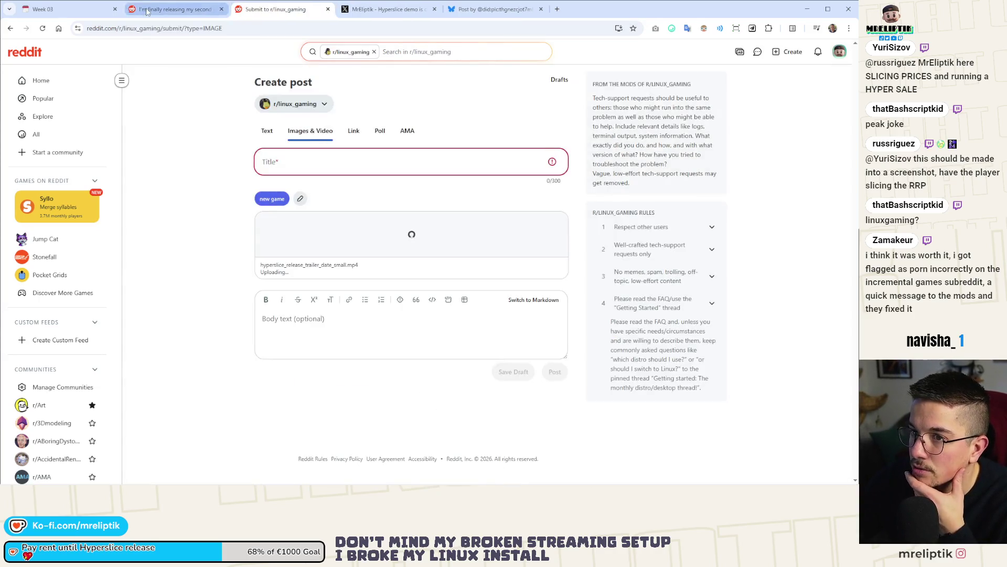
click(173, 9)
click(291, 12)
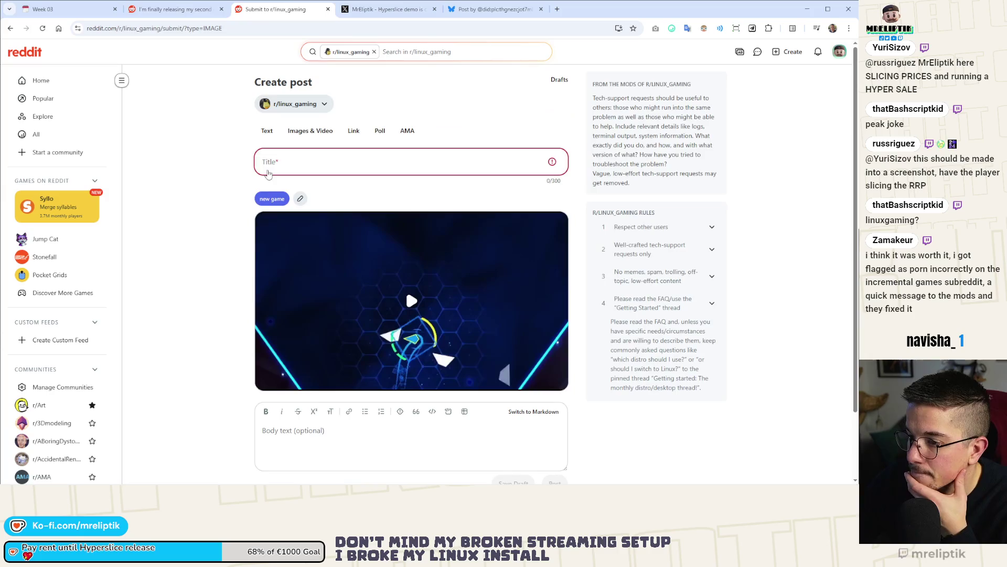
Paste the Hyperslice release announcement into the post body from clipboard history.
click(325, 450)
text(I'm releasing my second game Hyperslice on Friday and it's SteamDeck ready!)
key(ctrl+z)
key(super+v)
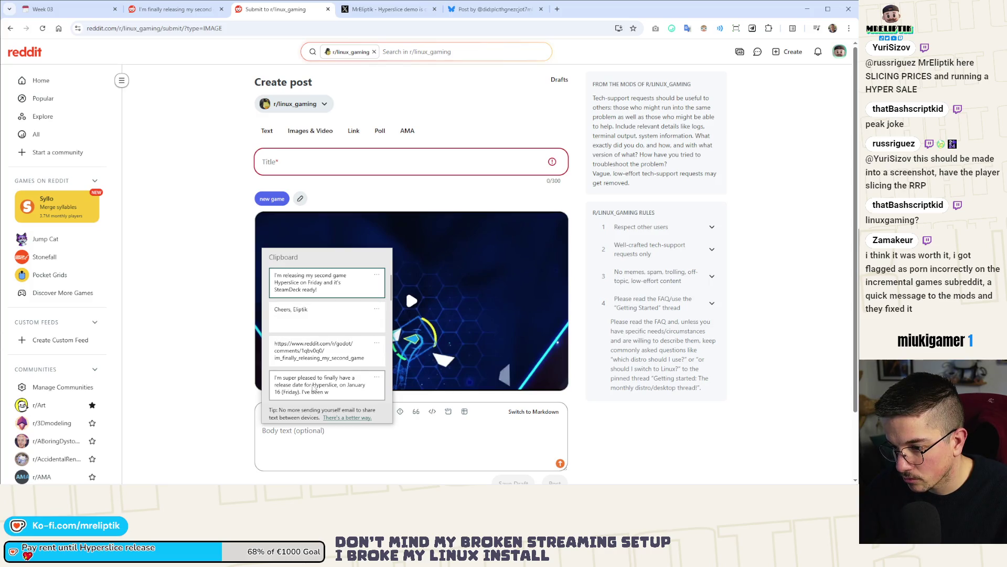
click(310, 387)
scroll(311, 386, down, 2)
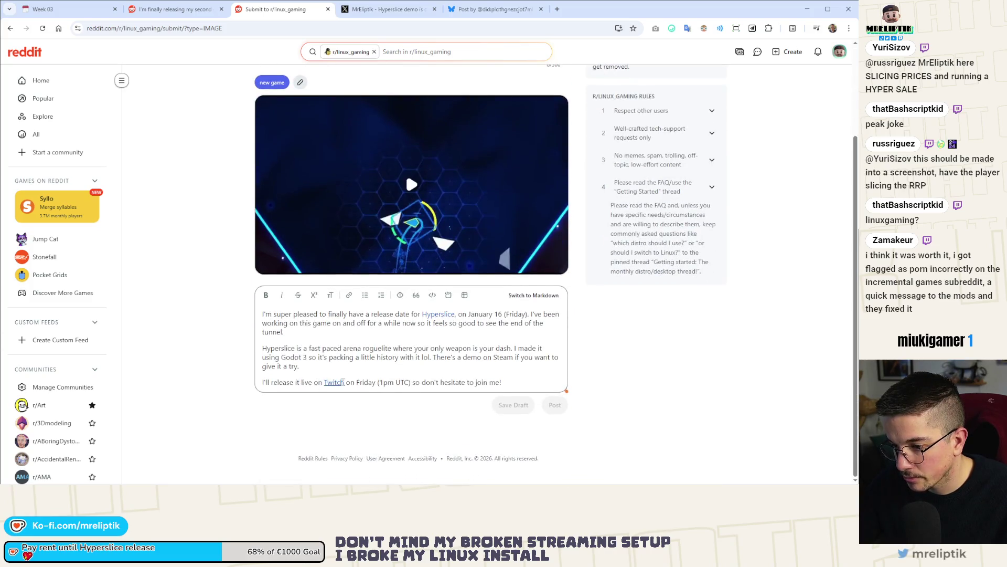
key(Return)
text(Cheers, Eliptik)
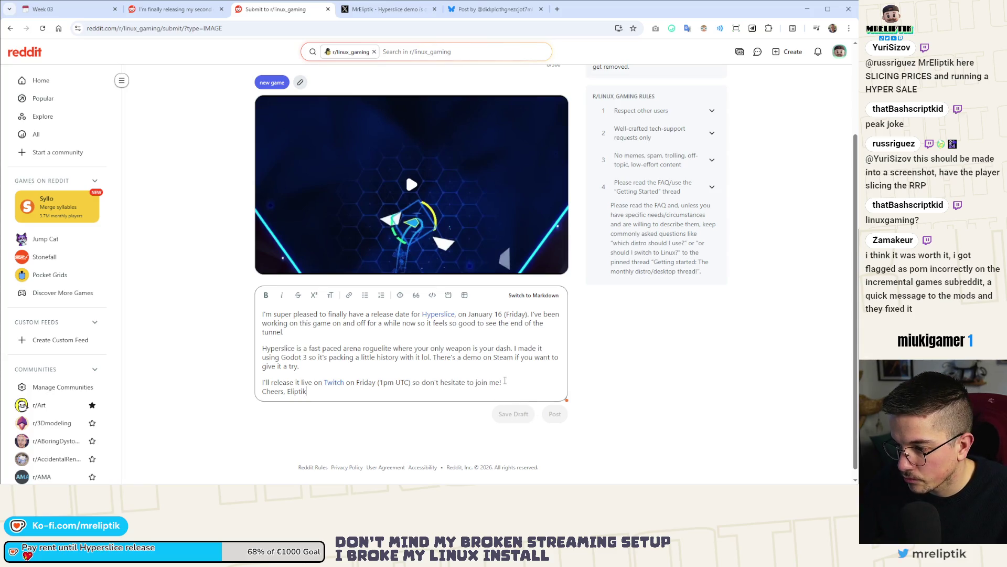
Delete the Twitch livestream line and the Godot 3 sentence from the body.
drag(505, 382, 322, 375)
key(BackSpace)
key(BackSpace)
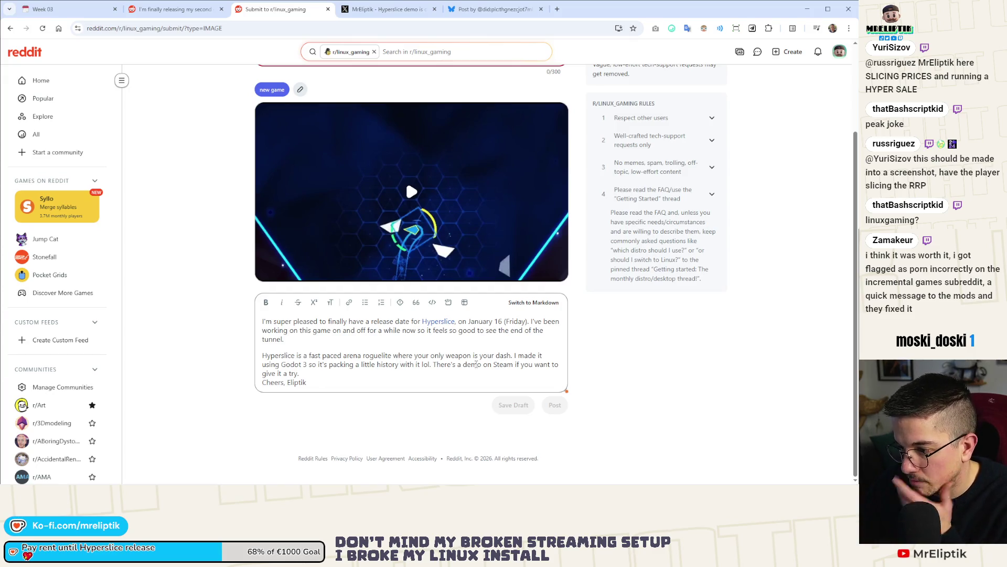
key(Return)
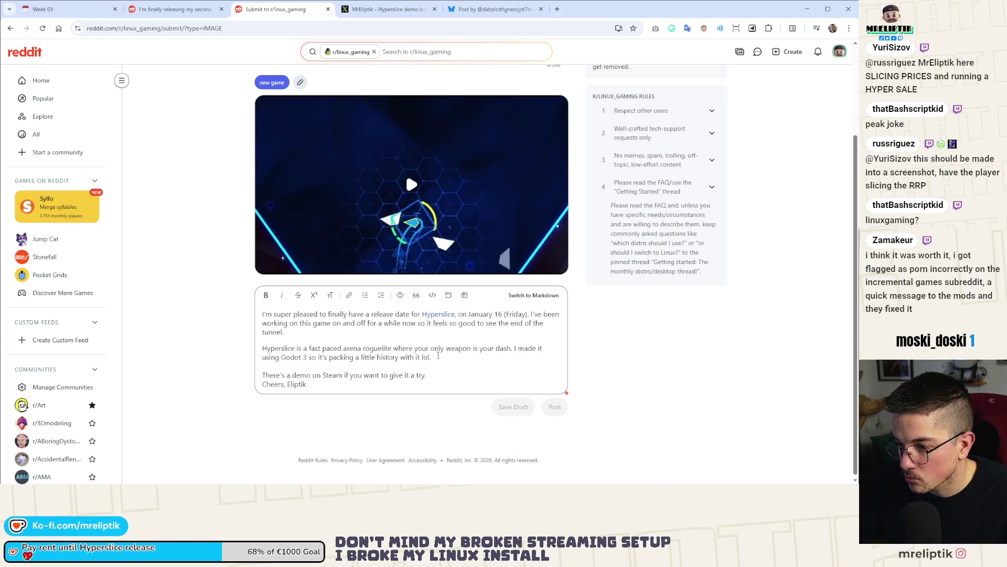
drag(433, 357, 513, 348)
key(BackSpace)
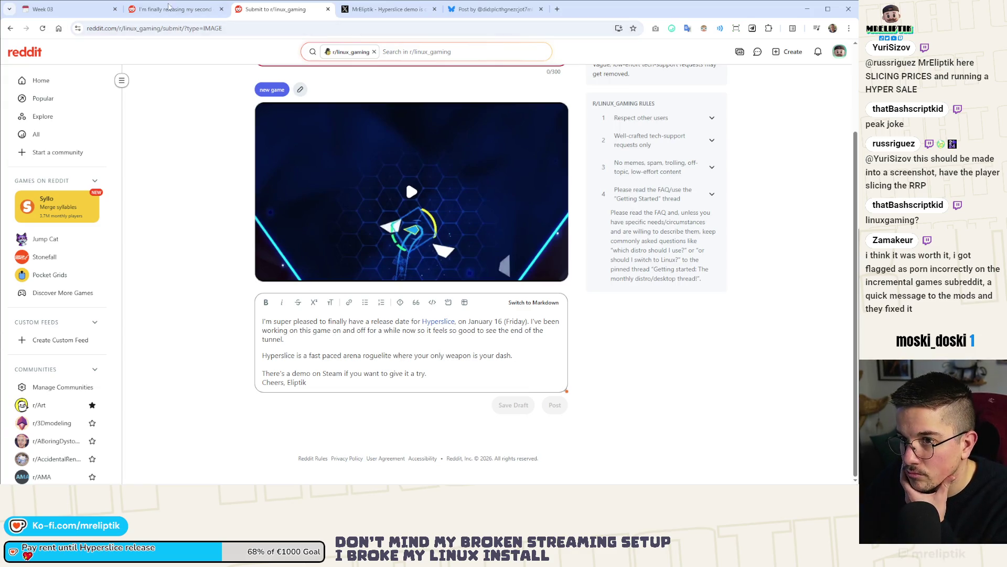
Glance at the r/godot post and account menu, then move to the Bluesky release post.
click(168, 5)
click(839, 52)
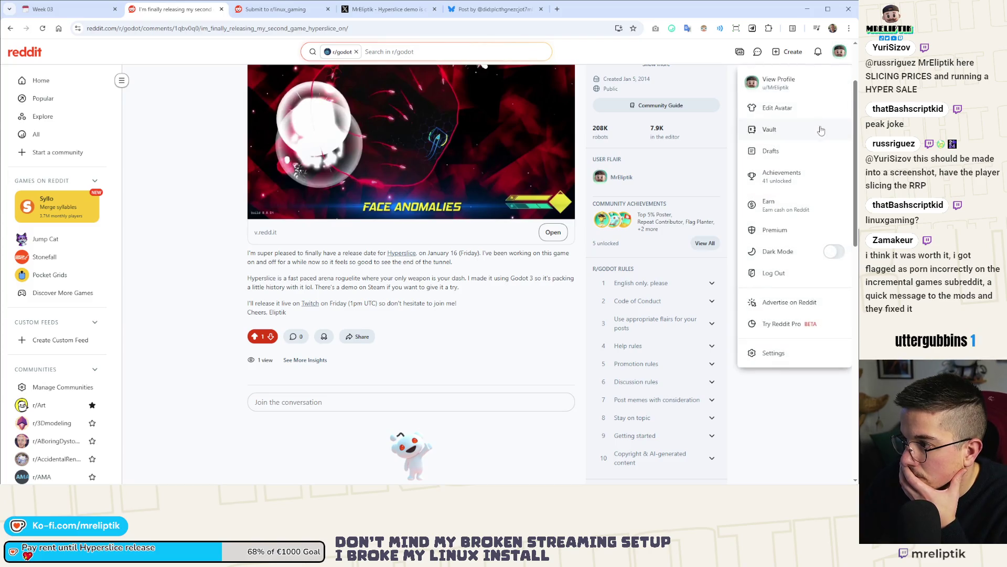
click(778, 108)
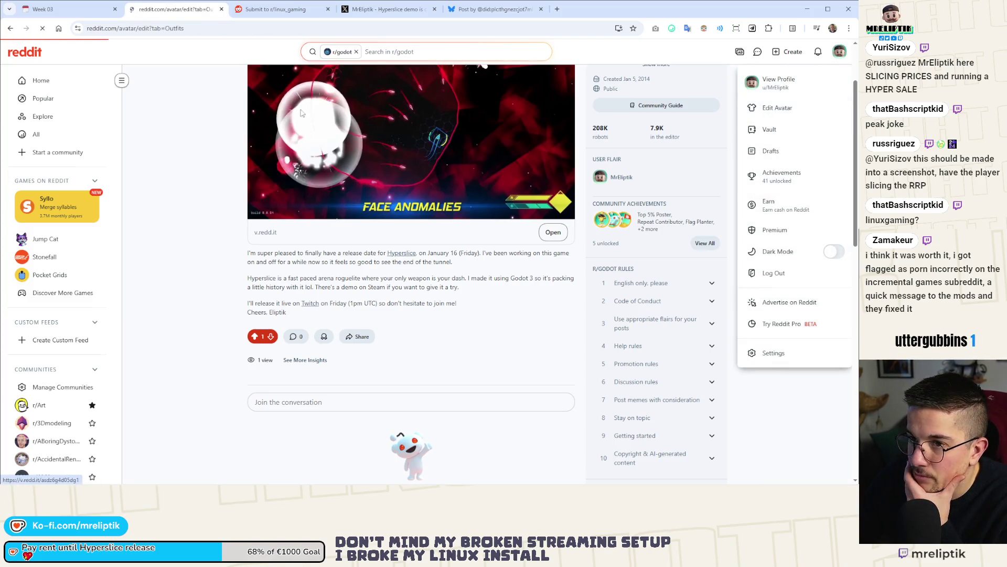
click(838, 55)
click(492, 10)
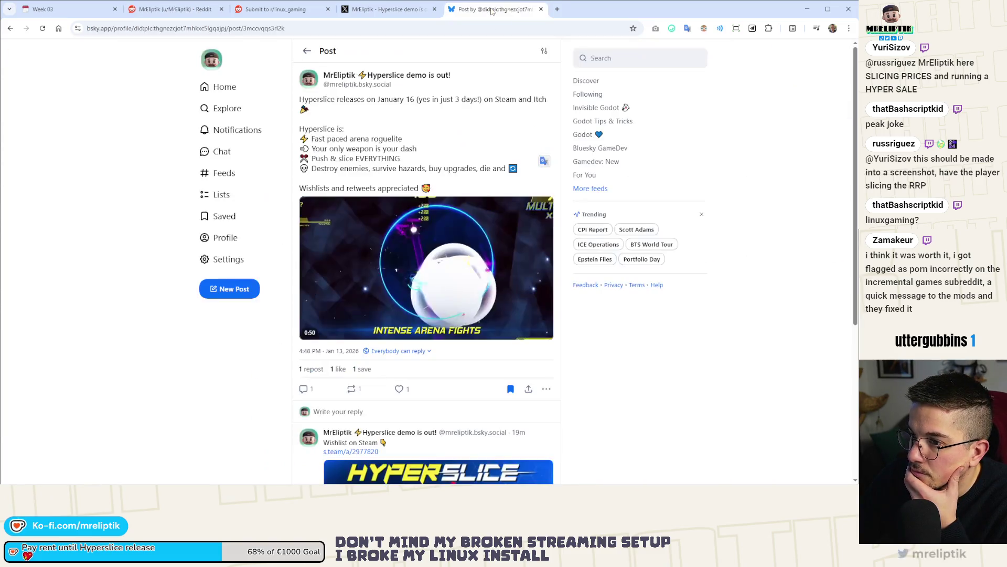
Open Bluesky notifications and like the quote post about Hyperslice.
click(237, 130)
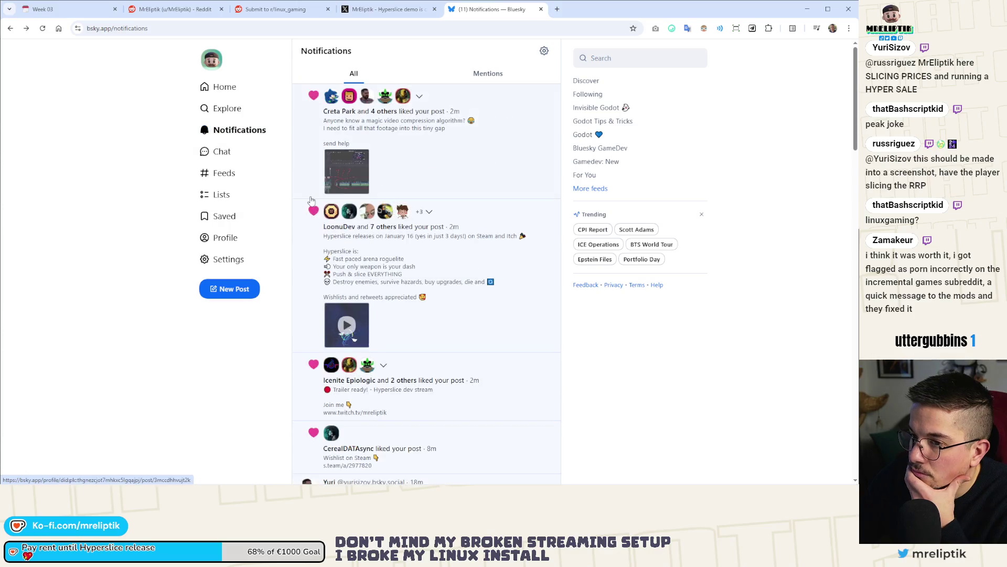
scroll(310, 201, down, 8)
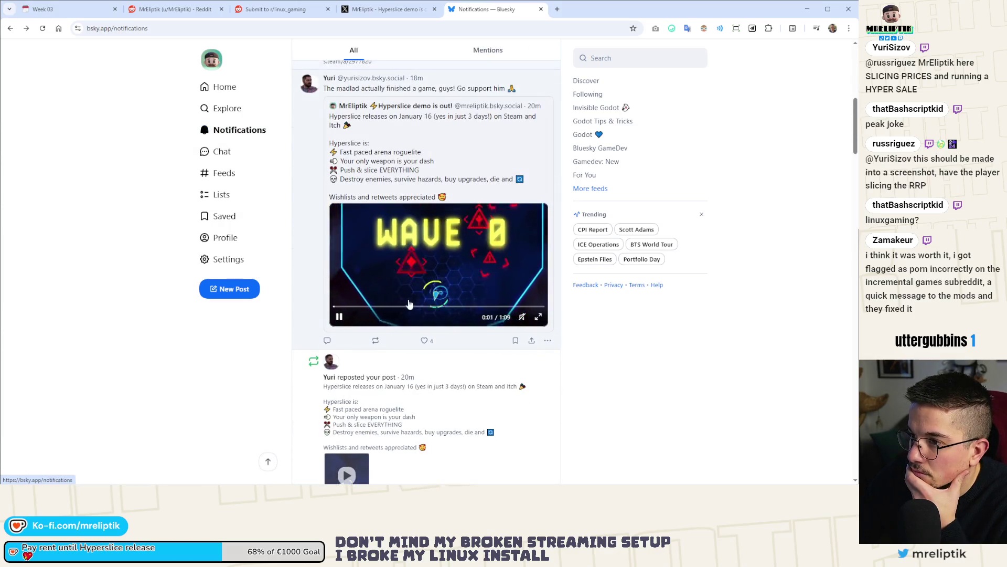
click(424, 341)
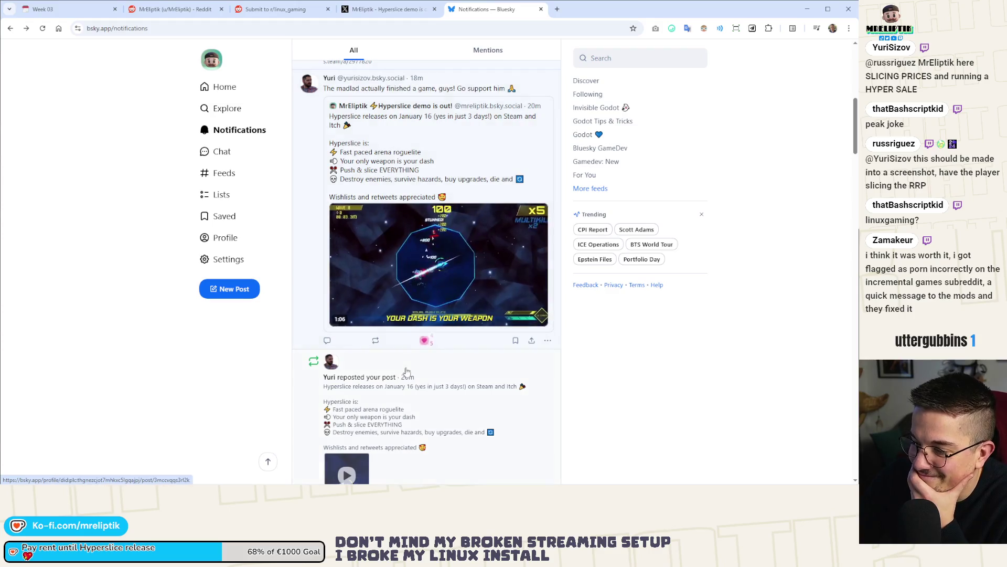
scroll(357, 351, down, 3)
scroll(327, 338, up, 3)
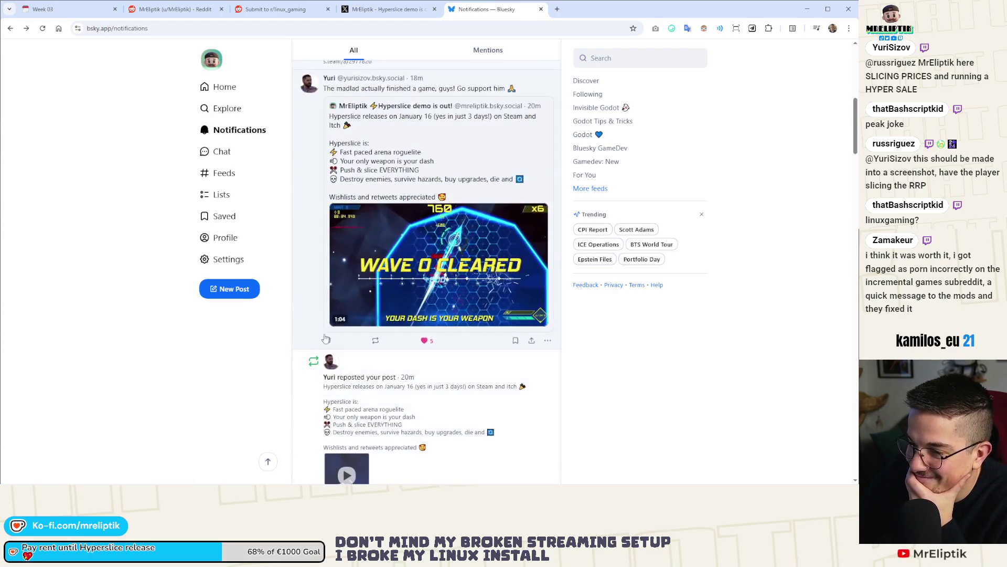
Reply 'lol thanks' with a smiling-face-with-hearts emoji, send it, and close the tab.
click(327, 340)
text(lol thanks)
key(super+period)
key(Right)
key(Right)
key(Right)
key(Right)
key(Down)
key(Right)
key(Return)
click(544, 75)
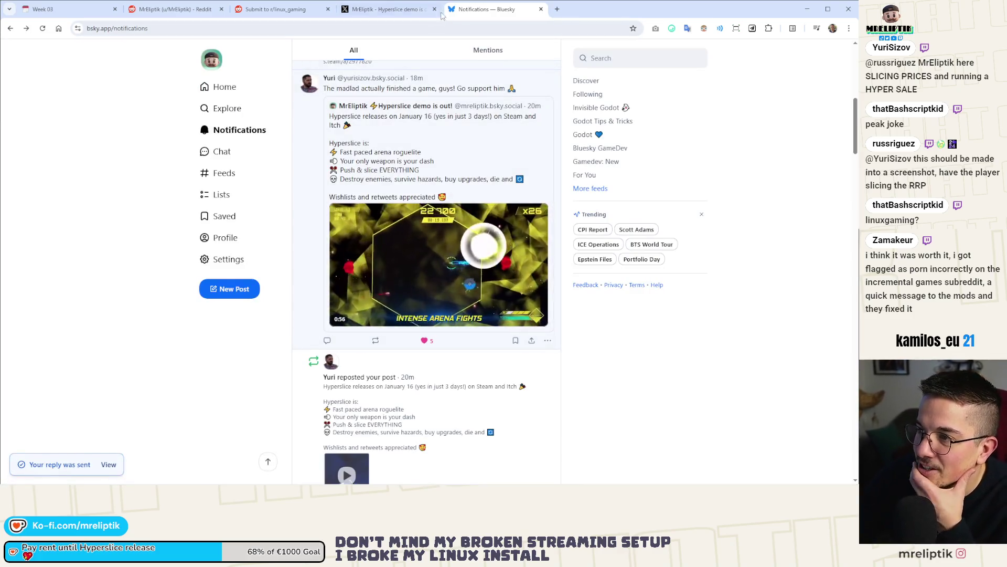
key(ctrl+w)
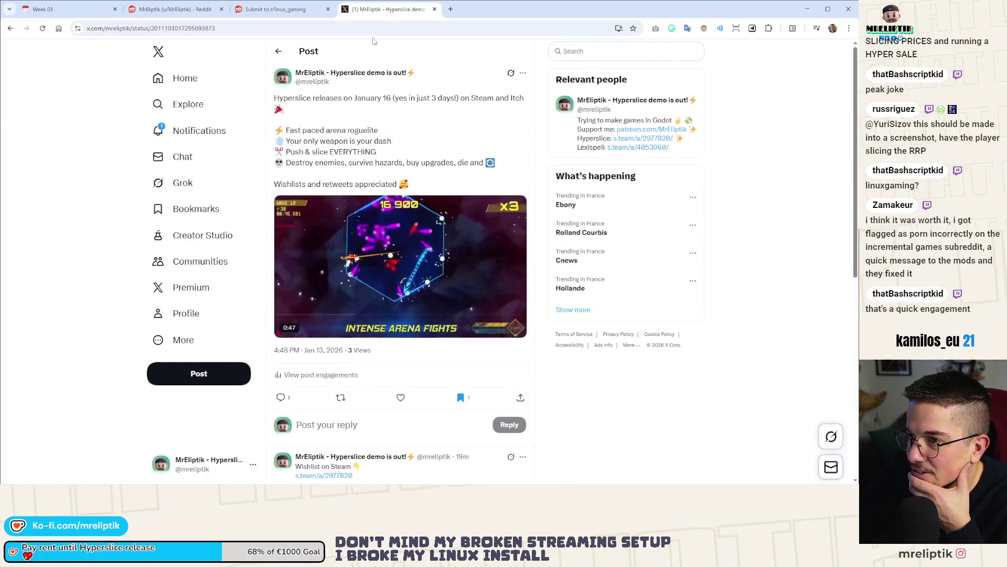
Check X's Notifications page, then close the X tab.
click(197, 131)
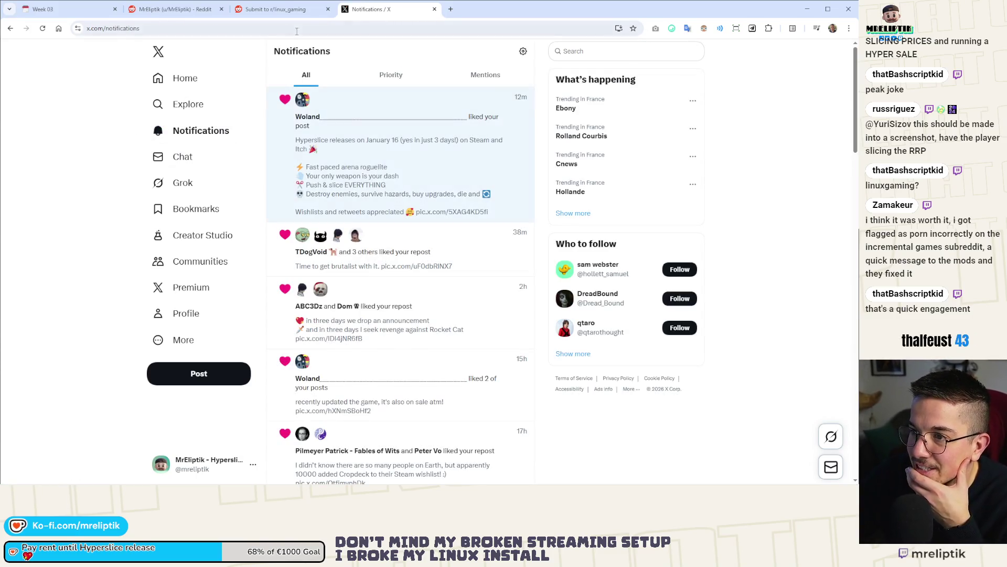
key(ctrl+w)
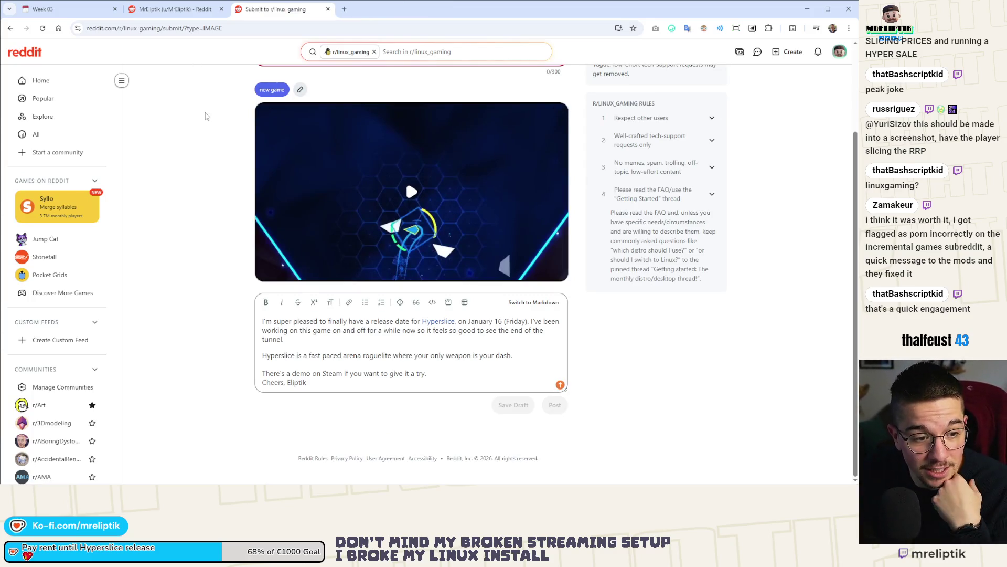
Open the post's flair choices and cancel without changing anything.
scroll(306, 182, up, 2)
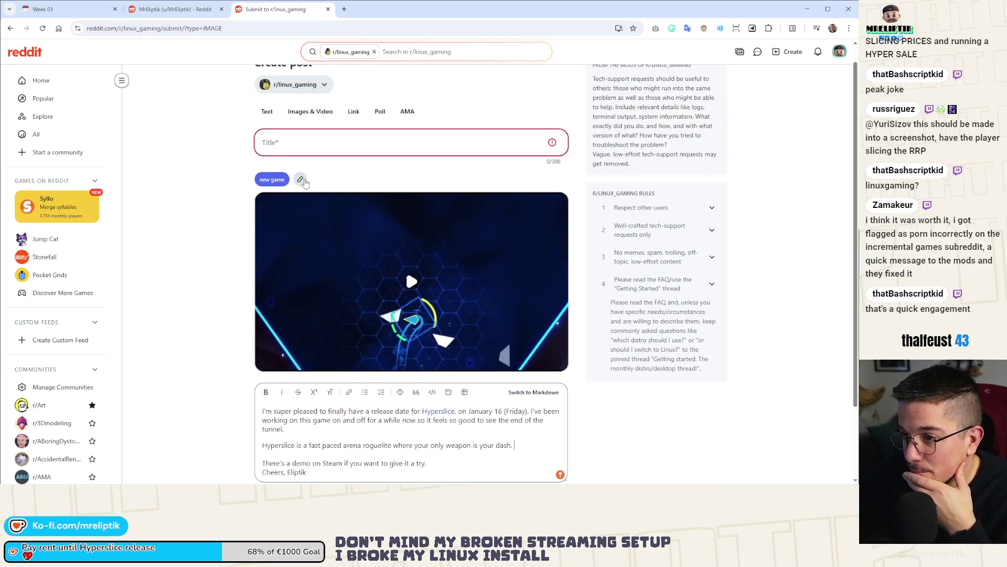
click(304, 181)
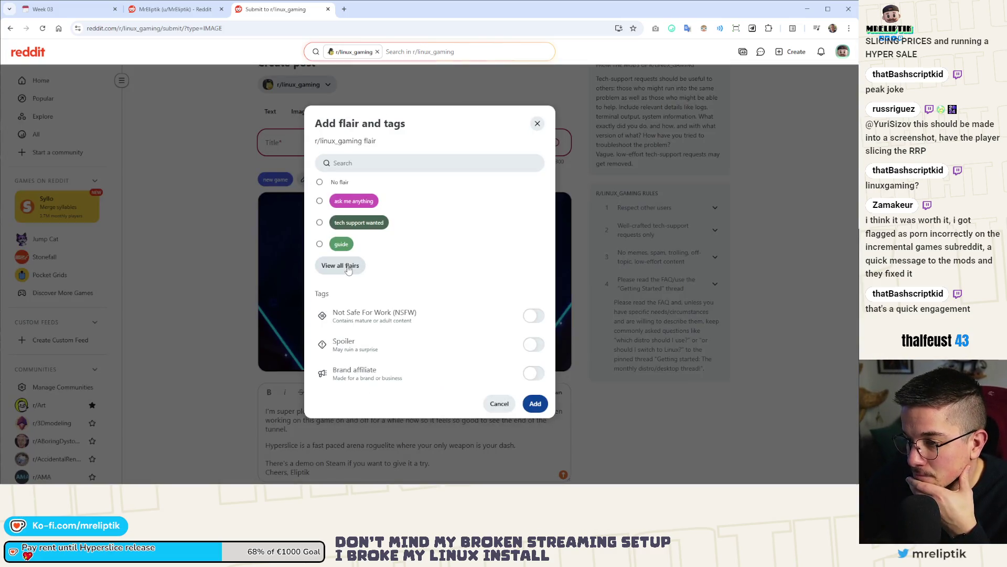
click(505, 403)
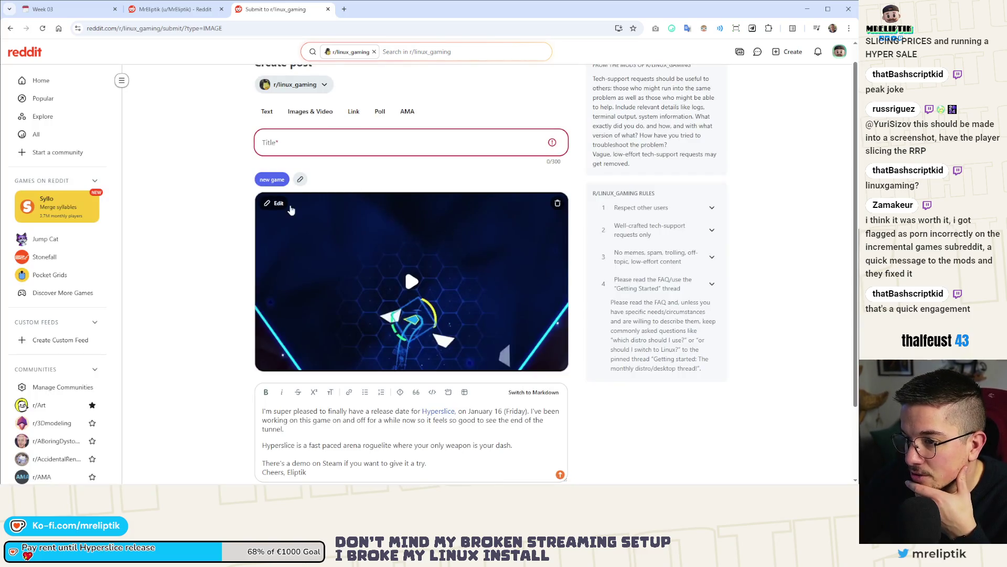
Save the fifth gameplay frame as the trailer's thumbnail and go to the profile tab.
click(275, 208)
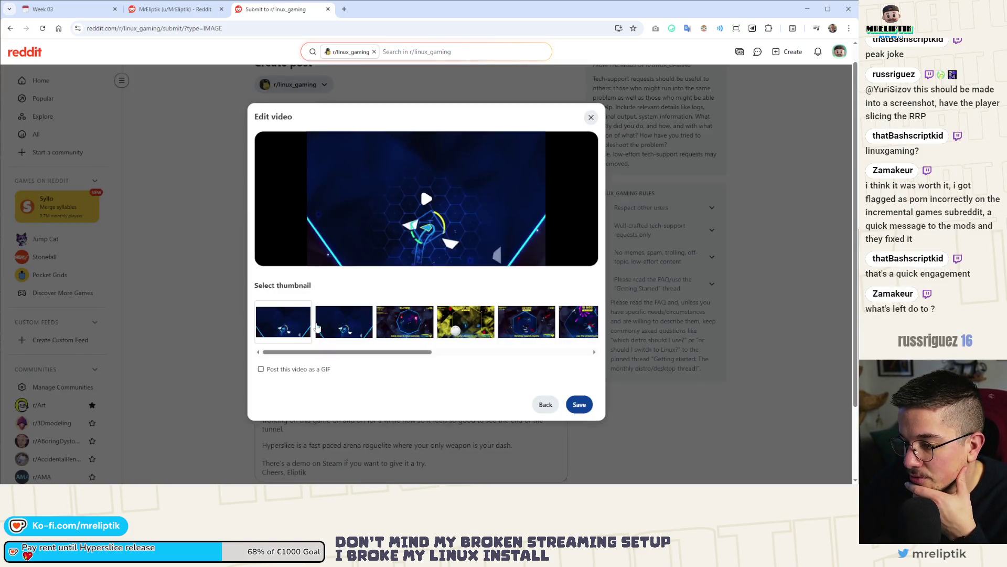
drag(305, 353, 420, 362)
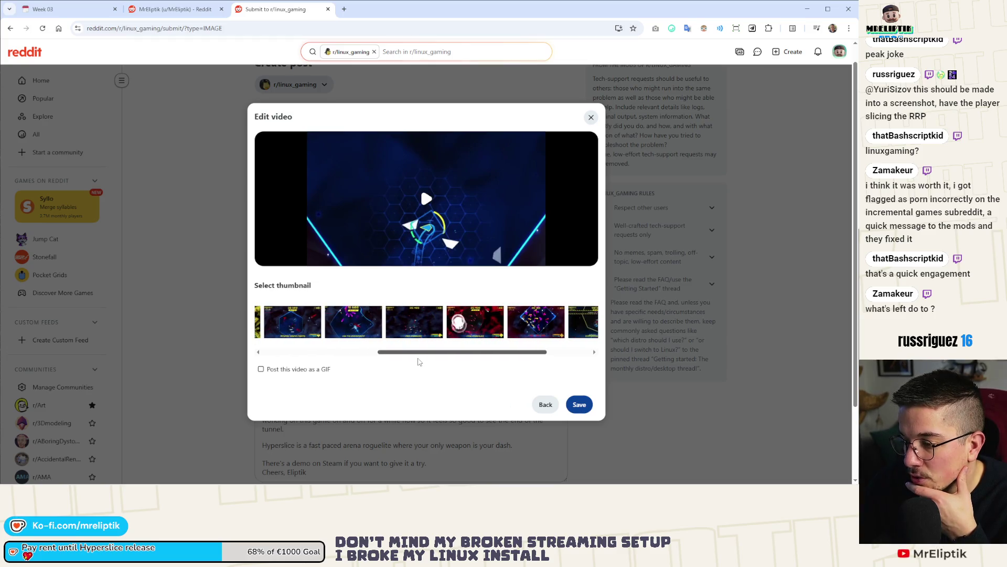
click(535, 321)
click(580, 404)
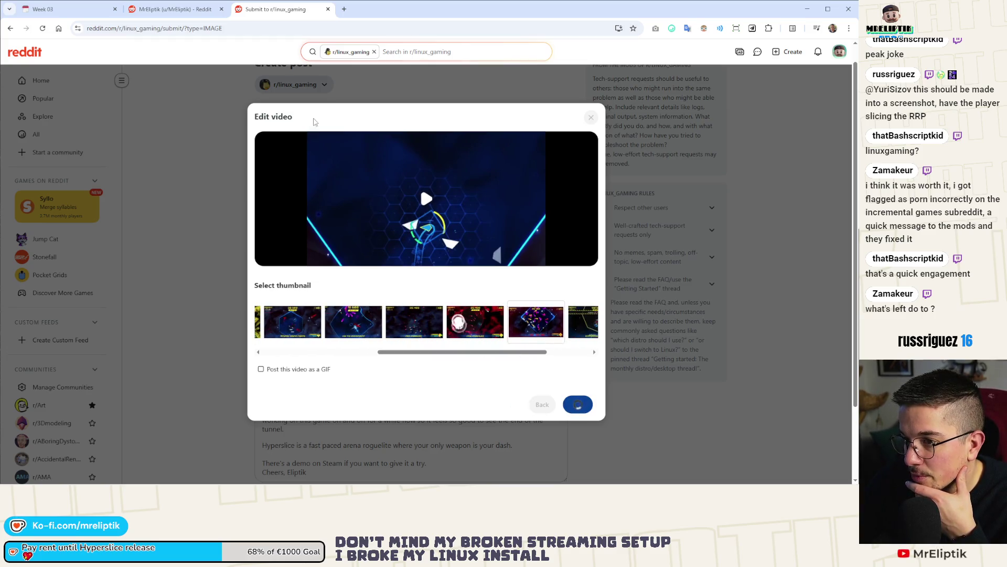
key(ctrl+shift+Tab)
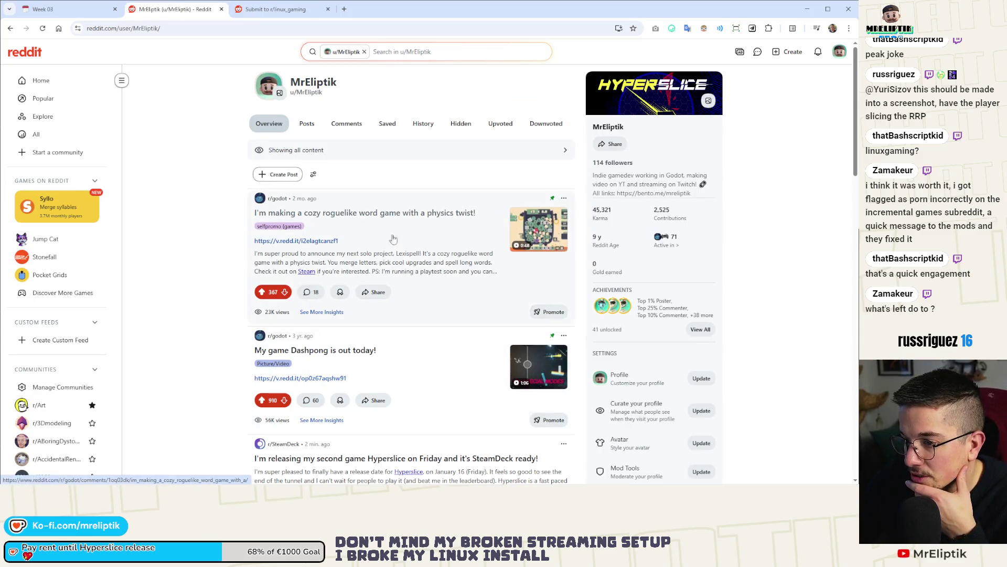
Open the SteamDeck Hyperslice post and copy its full title.
scroll(393, 247, down, 5)
click(318, 177)
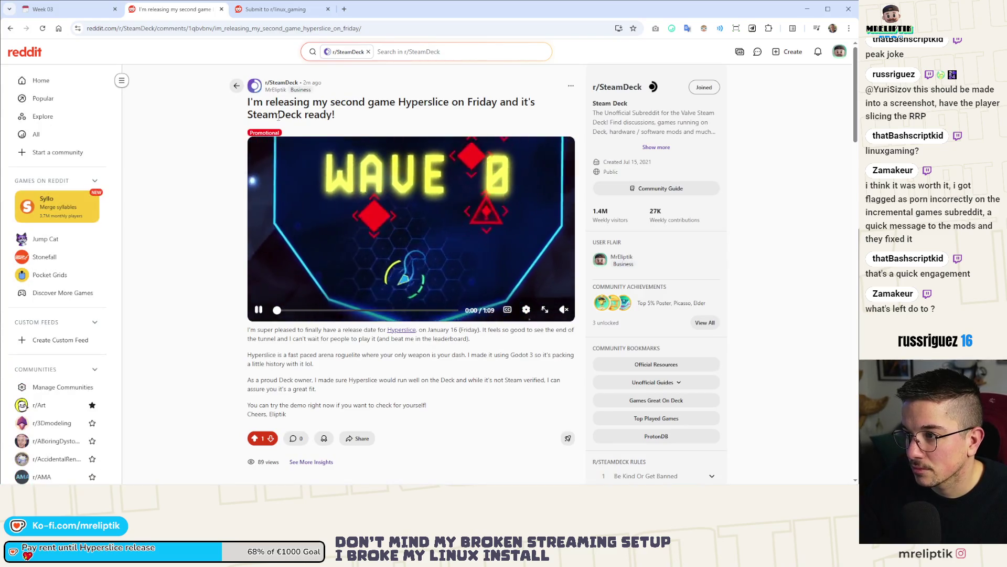
triple_click(278, 114)
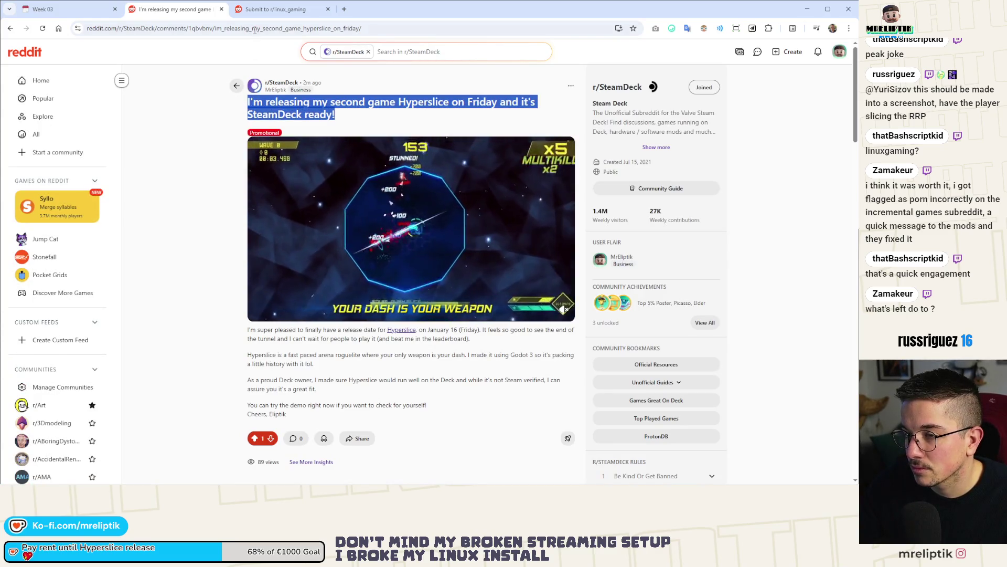
key(ctrl+c)
Paste the title into the r/linux_gaming draft, replacing 'SteamDeck' with 'Linux'.
key(ctrl+Tab)
click(424, 146)
key(ctrl+v)
click(440, 146)
double_click(470, 146)
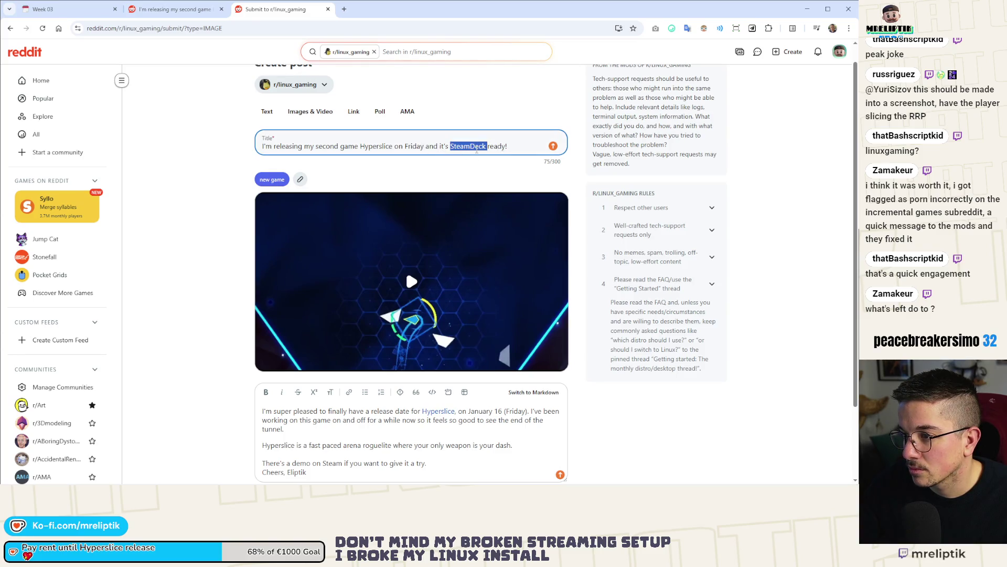
text(Linux)
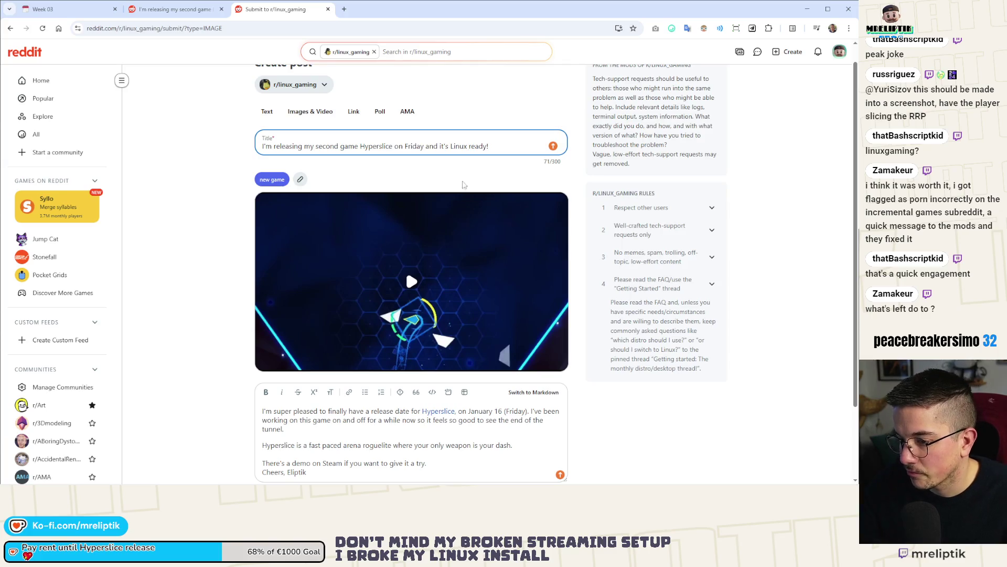
scroll(479, 170, down, 3)
click(180, 9)
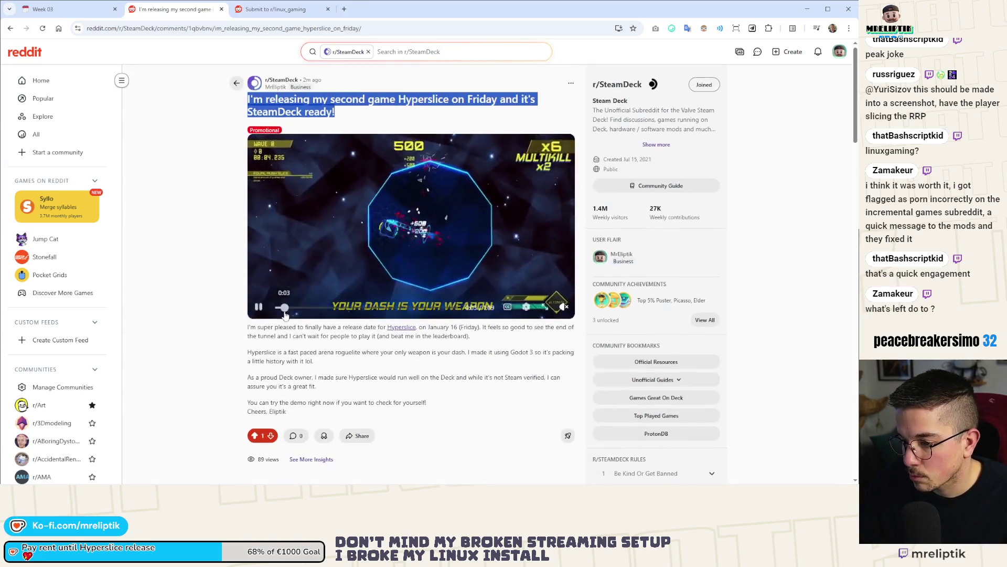
scroll(366, 277, down, 2)
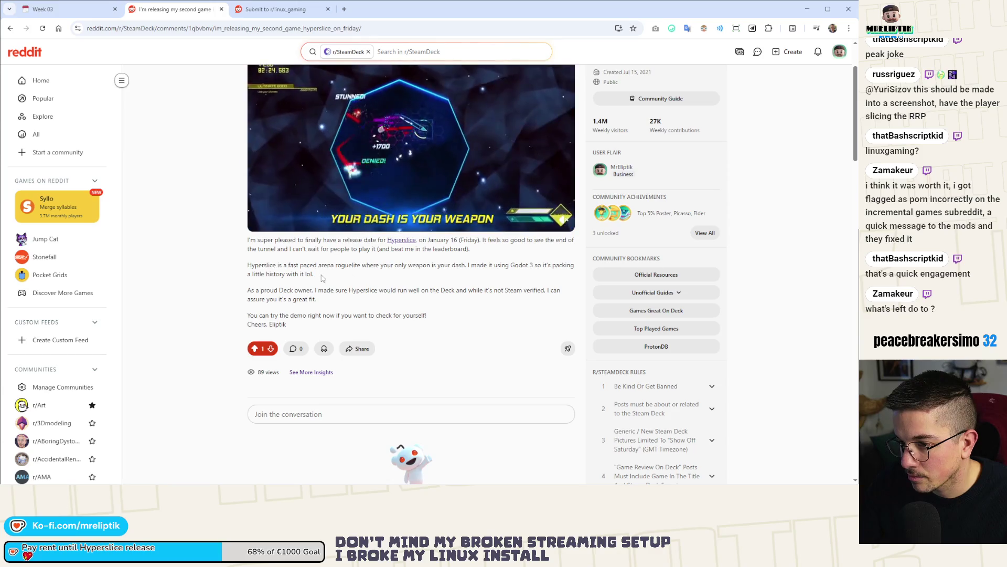
Open the SteamDeck post in edit mode.
scroll(330, 288, up, 2)
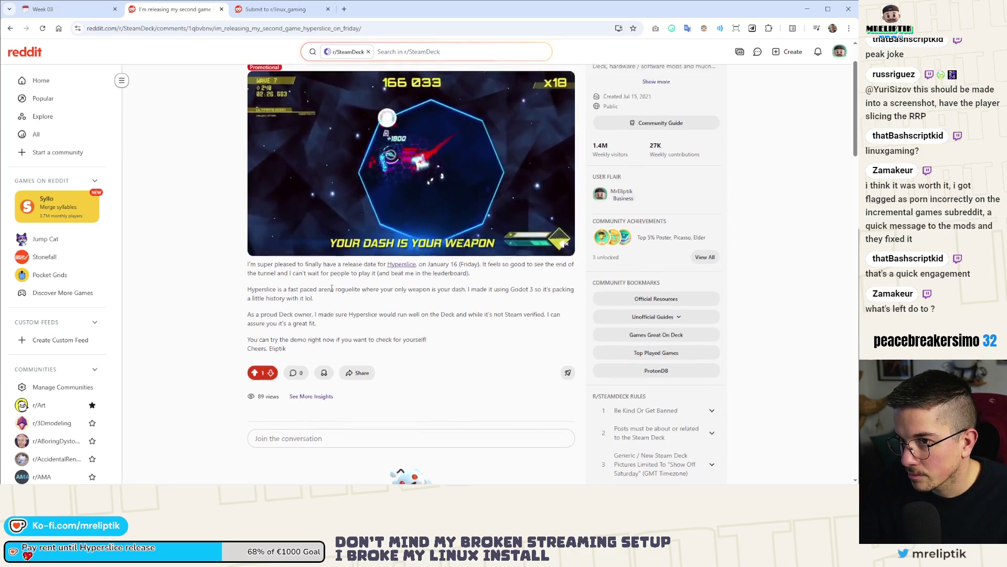
scroll(331, 287, down, 2)
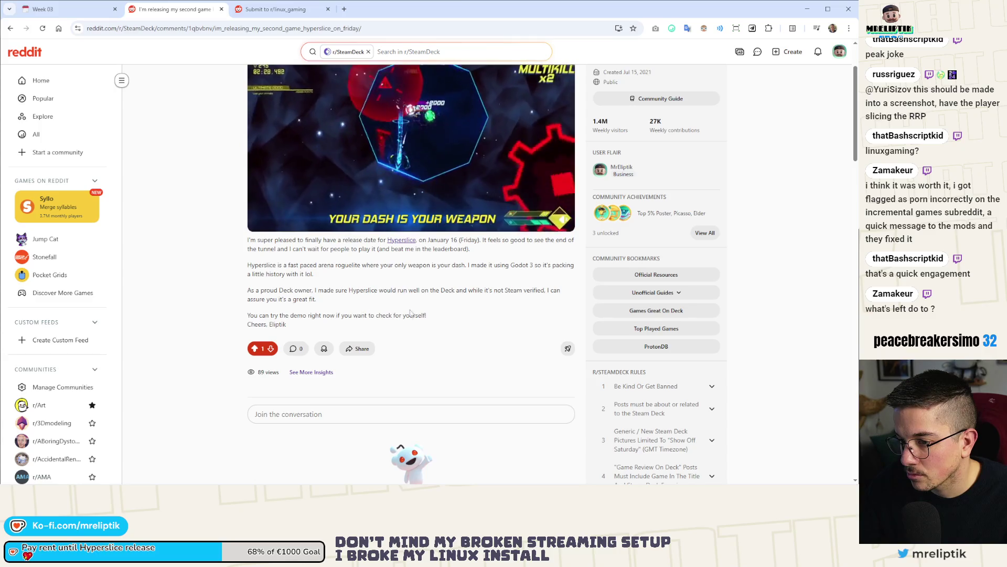
scroll(495, 302, up, 2)
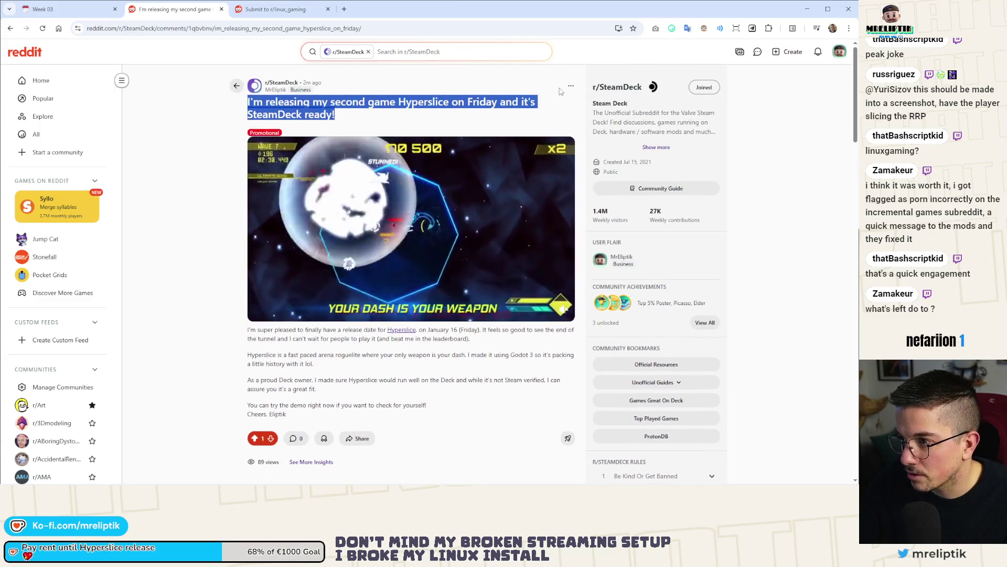
right_click(475, 99)
click(412, 318)
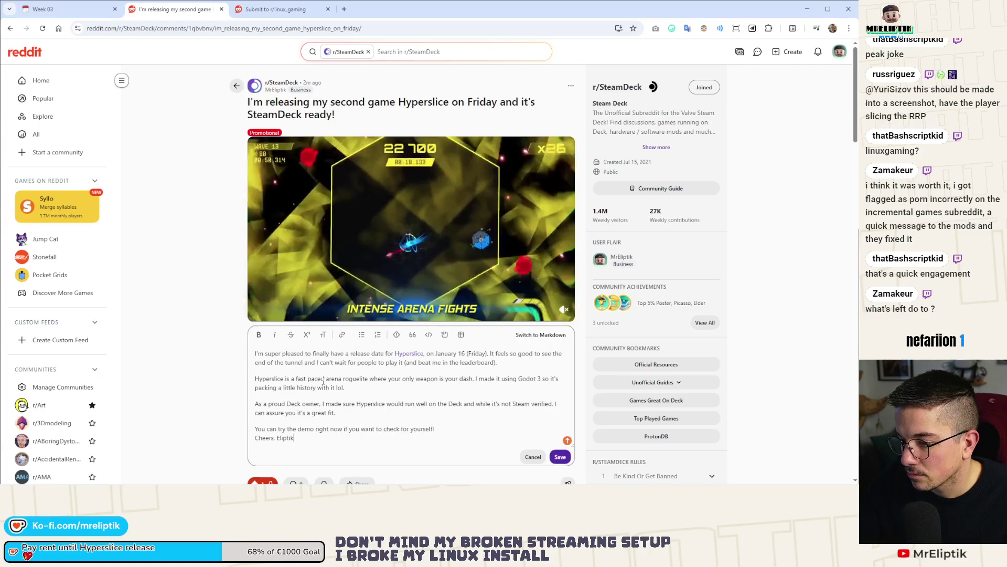
Delete the Godot 3 sentence, save the post, and go back to the r/linux_gaming submission.
drag(345, 387, 478, 380)
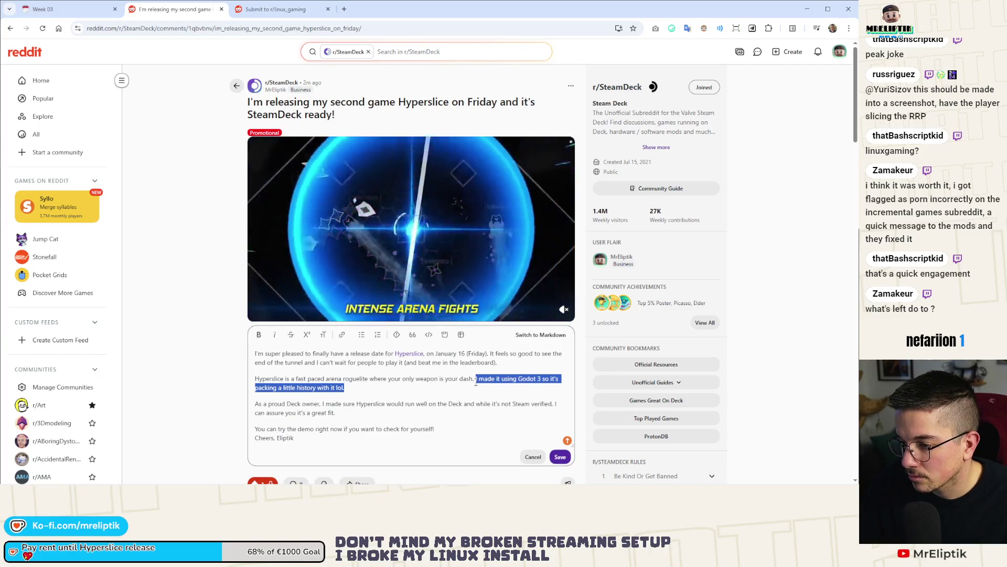
key(BackSpace)
scroll(477, 401, down, 3)
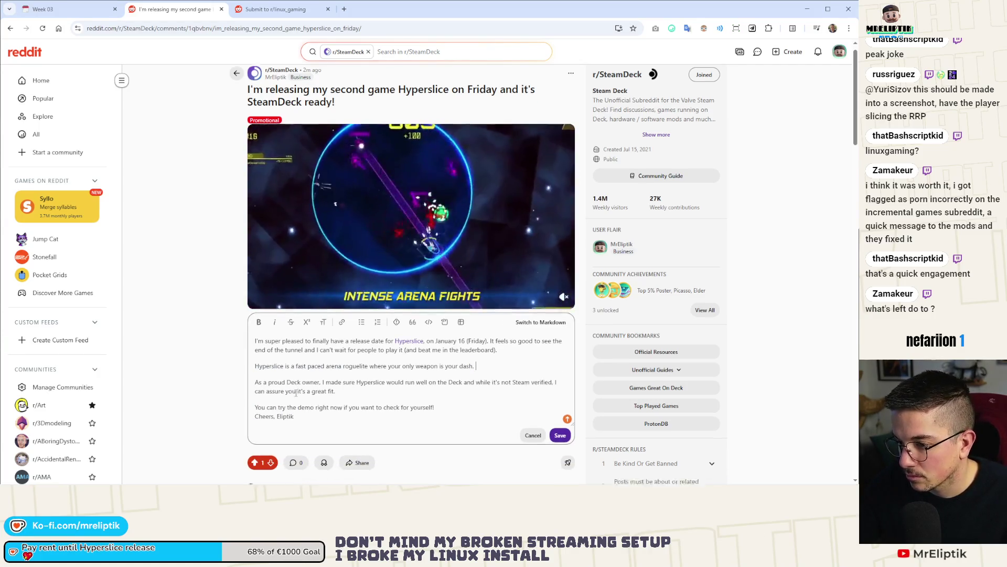
scroll(525, 404, up, 2)
click(560, 403)
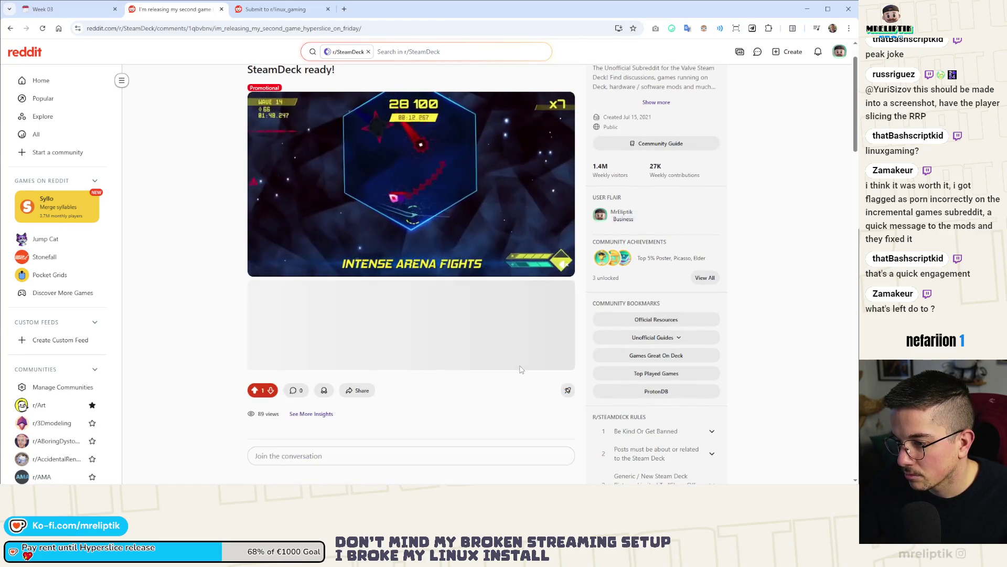
click(290, 10)
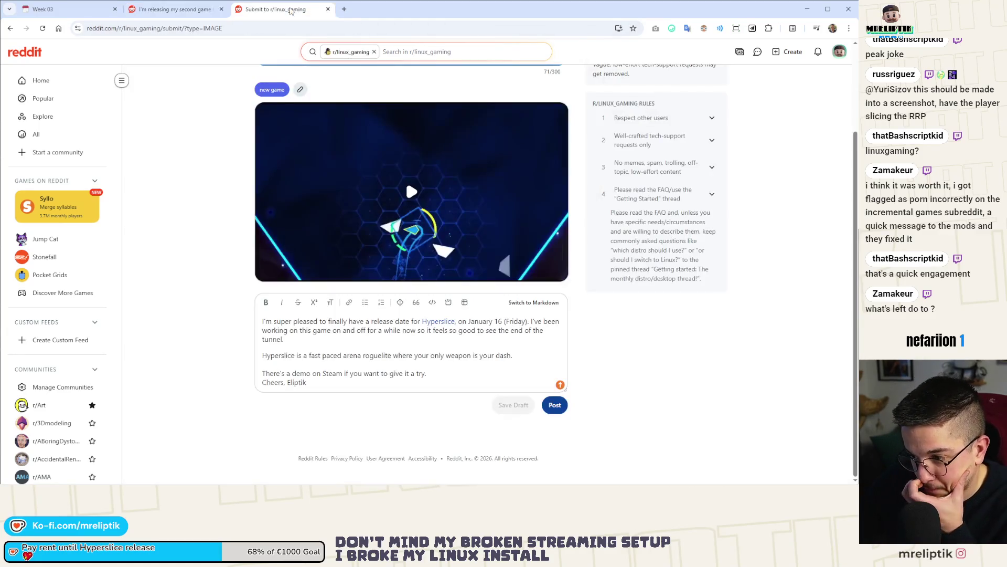
Return to the r/linux_gaming draft and start a new line after the dash sentence.
click(185, 10)
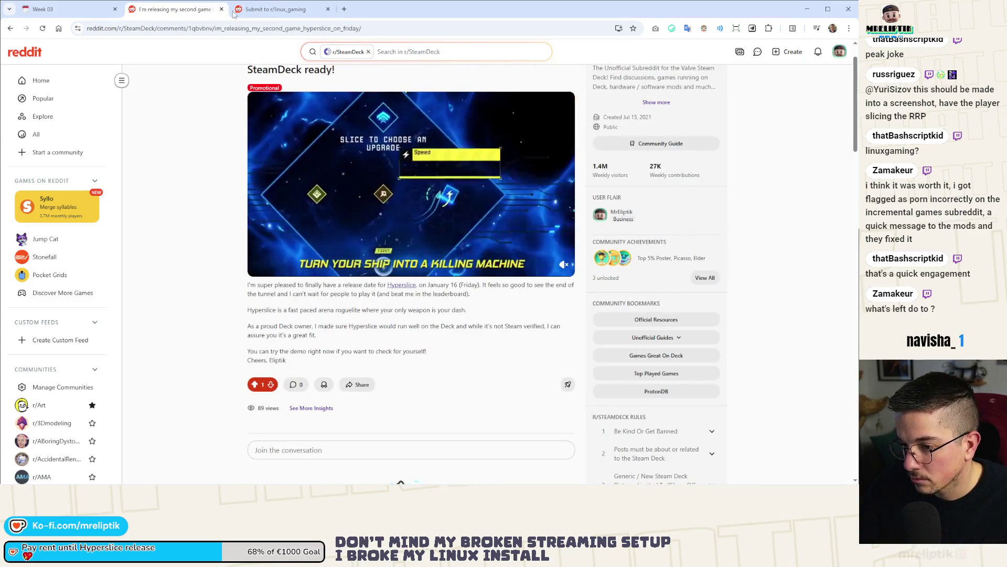
click(278, 9)
click(478, 354)
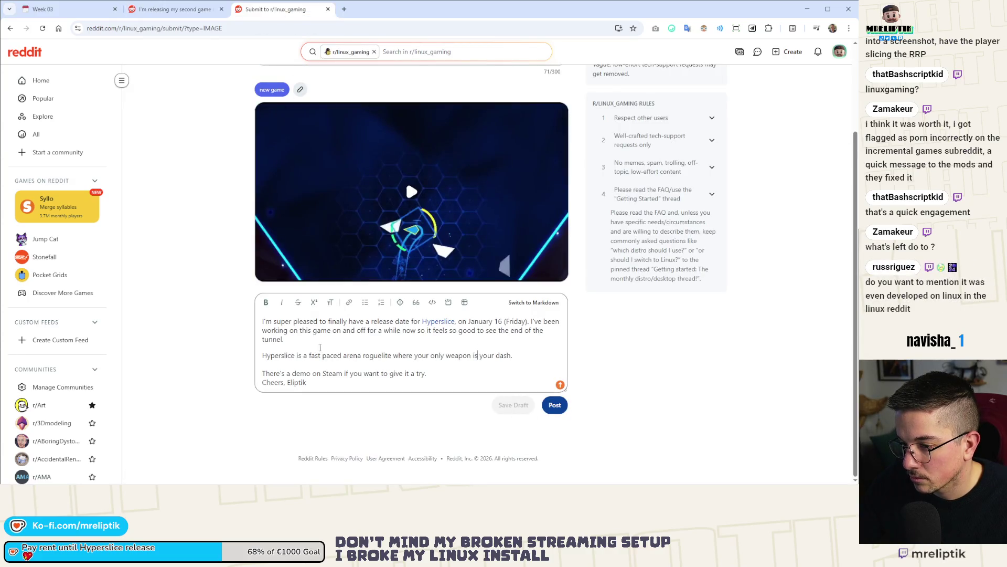
key(Return)
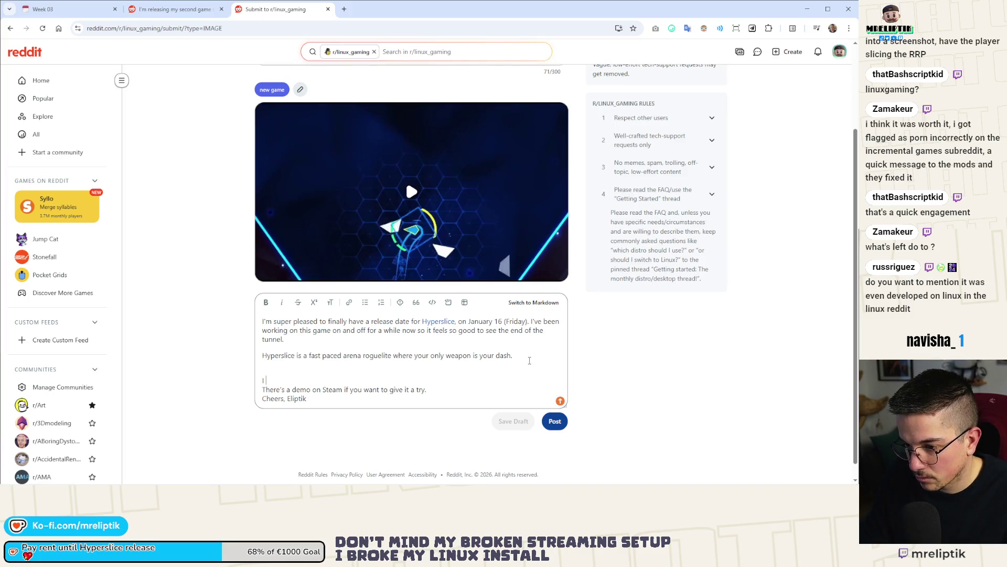
key(BackSpace)
Write that the game was made mostly on Linux Mint for a day one Linux/Steam Deck release.
text(I made th)
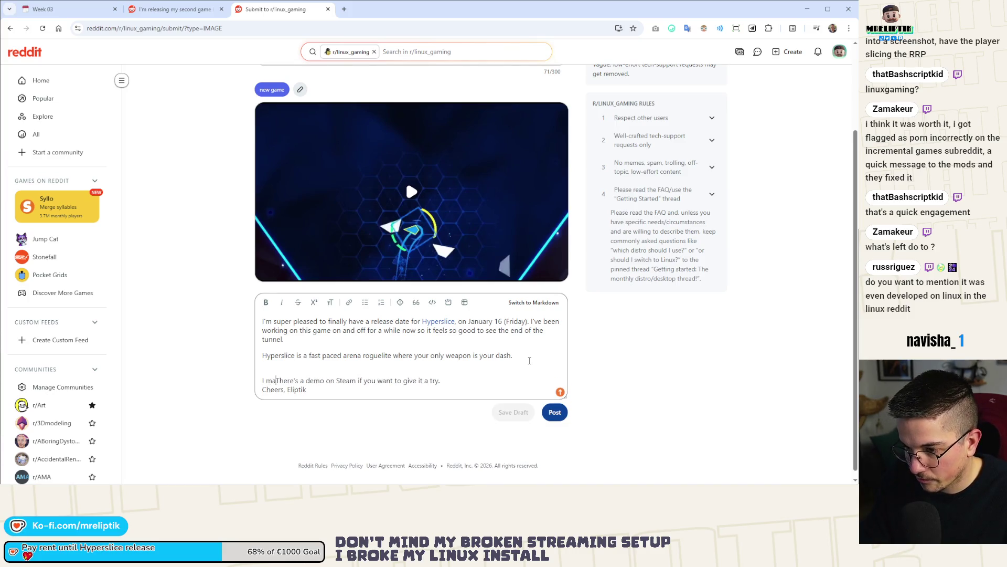
text(e game)
key(Return)
key(Return)
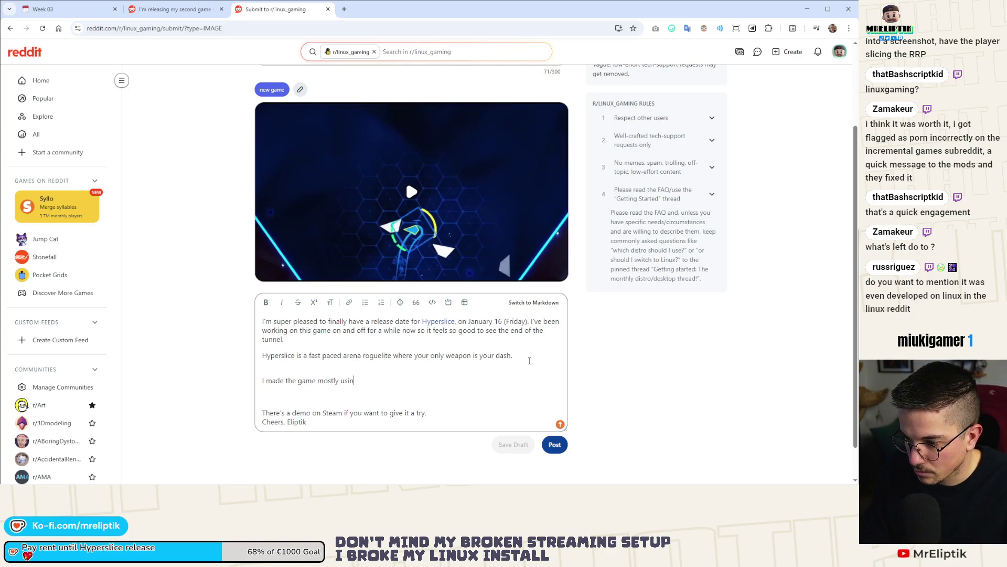
text(g Linux Mint)
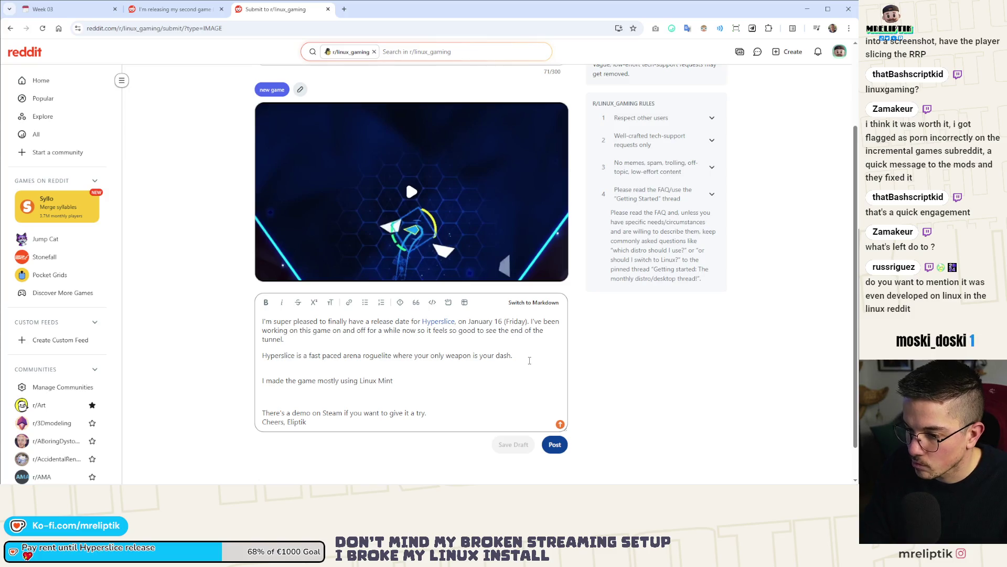
text(ted to make)
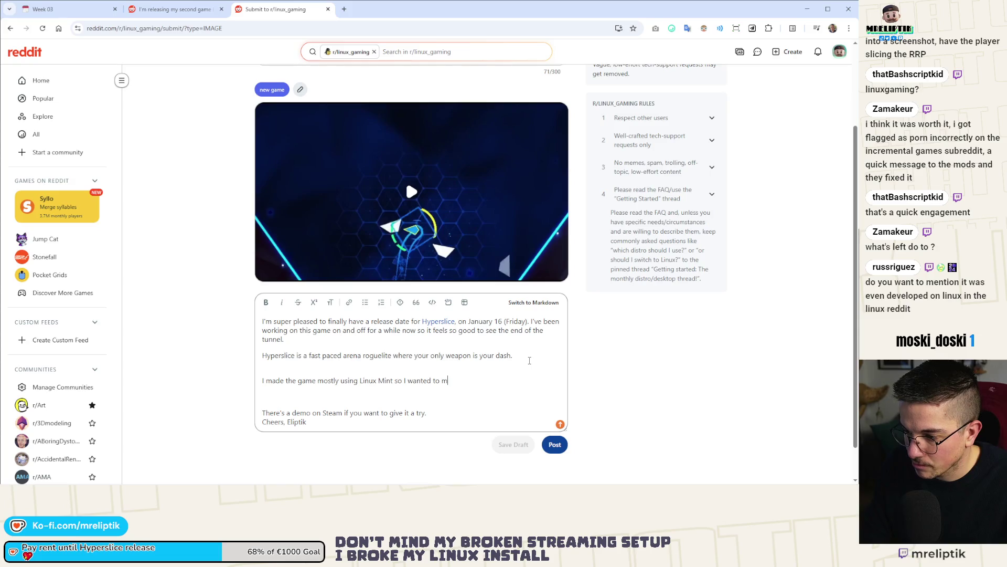
text(have a)
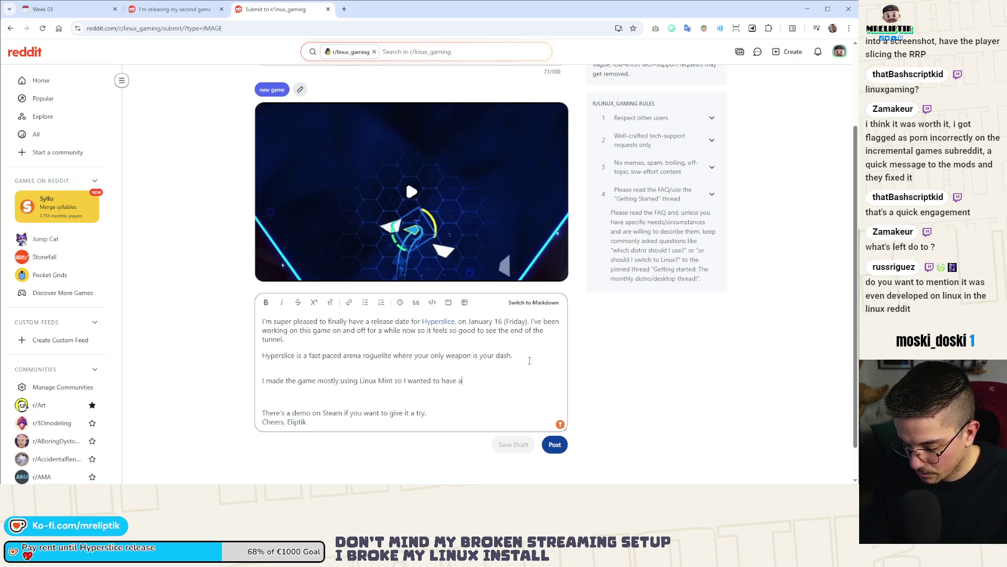
text( day one Linux release)
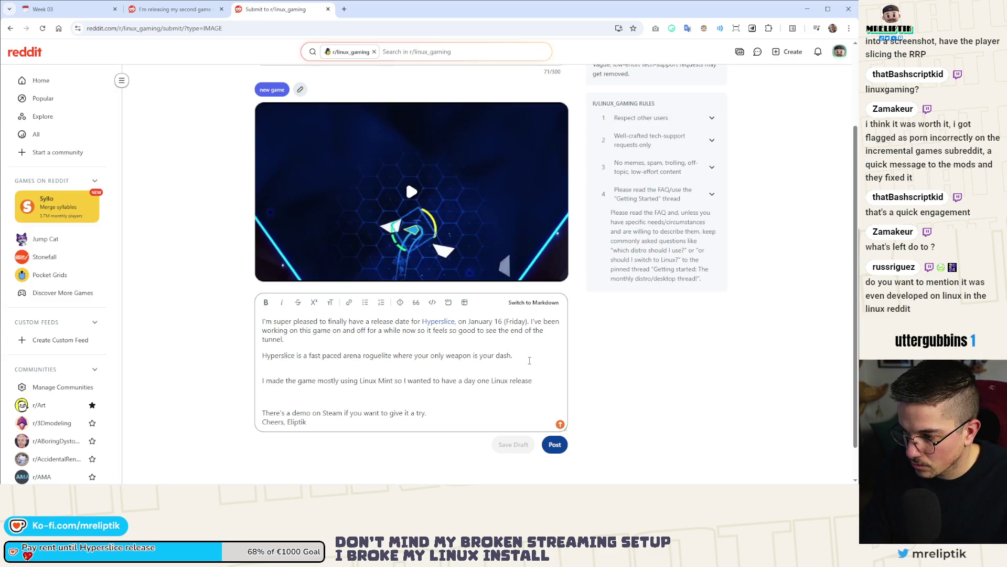
key(BackSpace)
key(BackSpace)
key(BackSpace)
key(BackSpace)
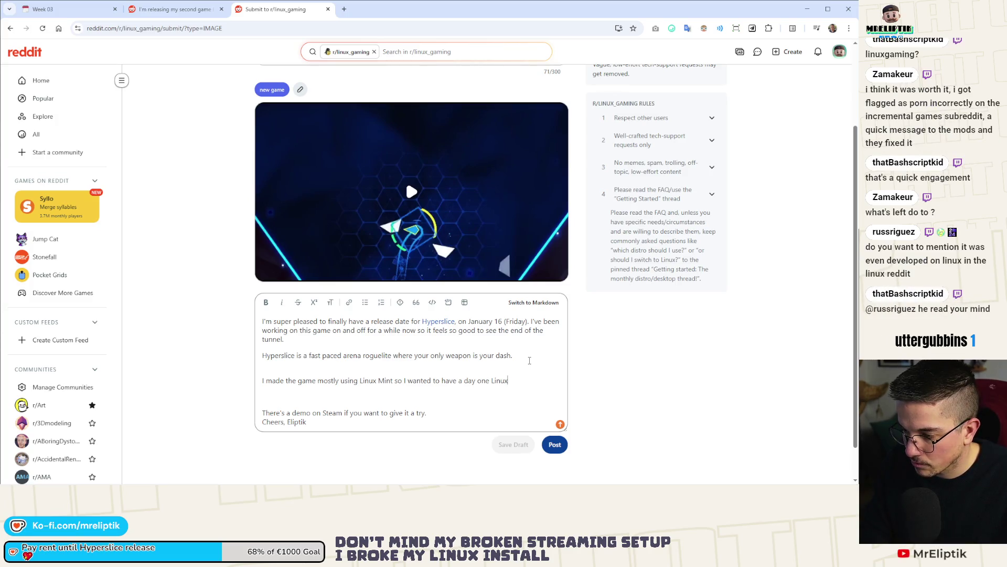
text(/SteamDeck release)
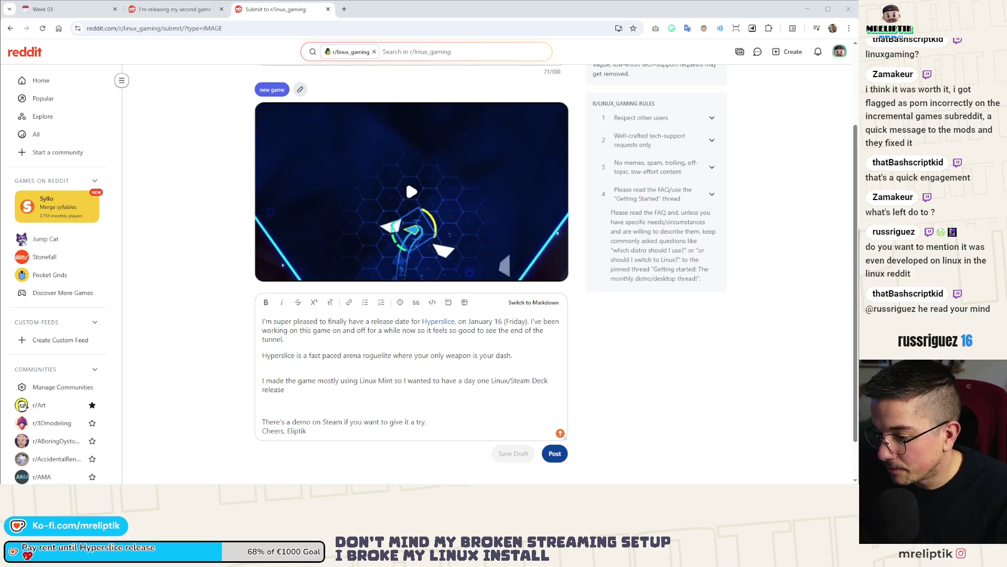
Join the demo sentence to the release paragraph after adding 'I'm so excited to get people to play it!'.
click(290, 390)
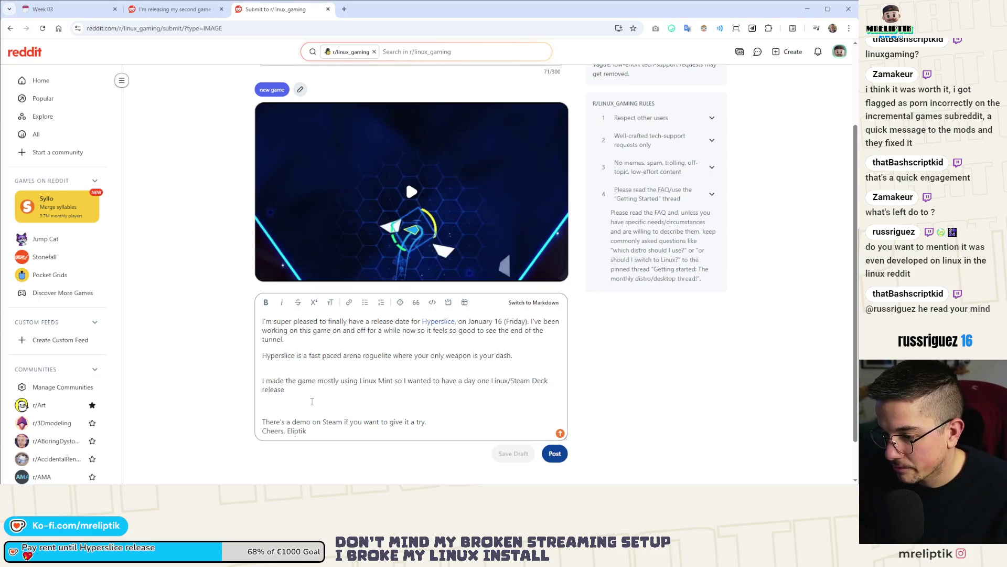
key(BackSpace)
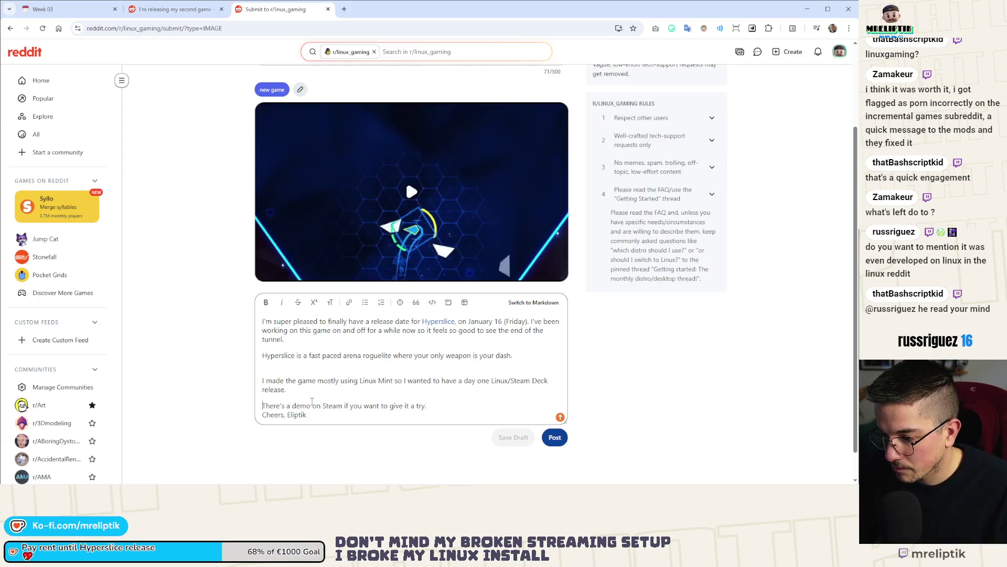
key(BackSpace)
text(I'm so exc)
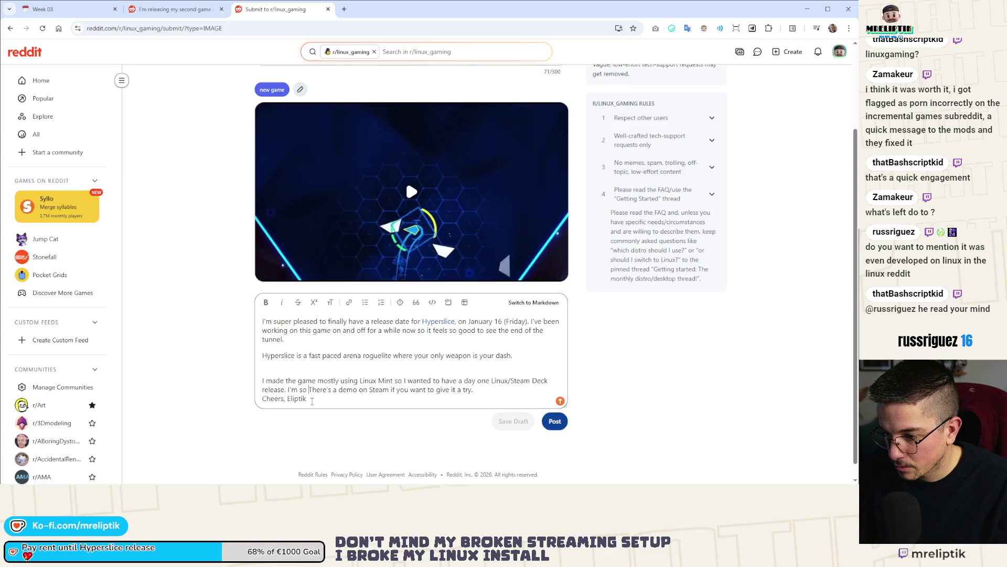
text(ited t)
text(o get pl)
text(ayers)
key(BackSpace)
key(BackSpace)
key(BackSpace)
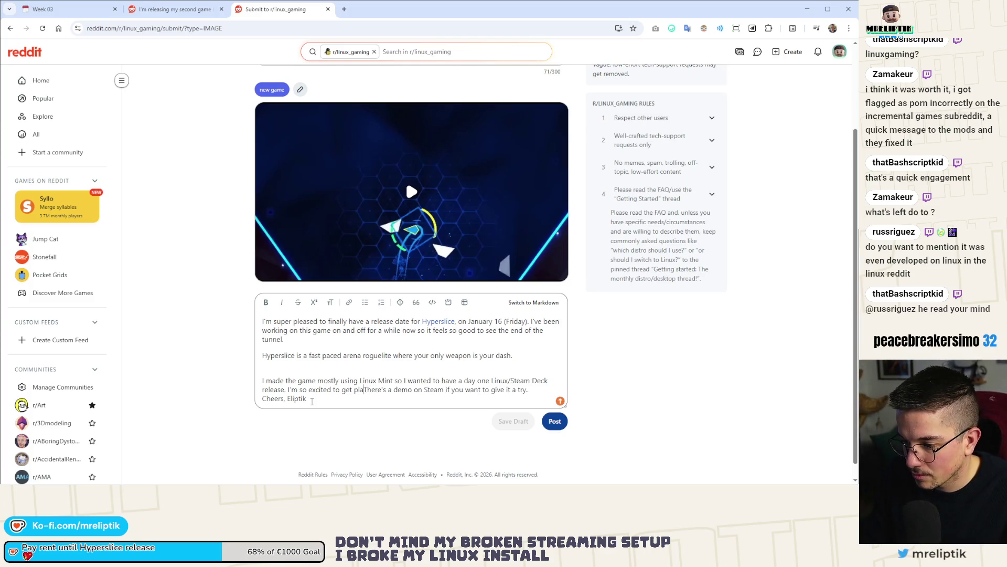
text(eople to play )
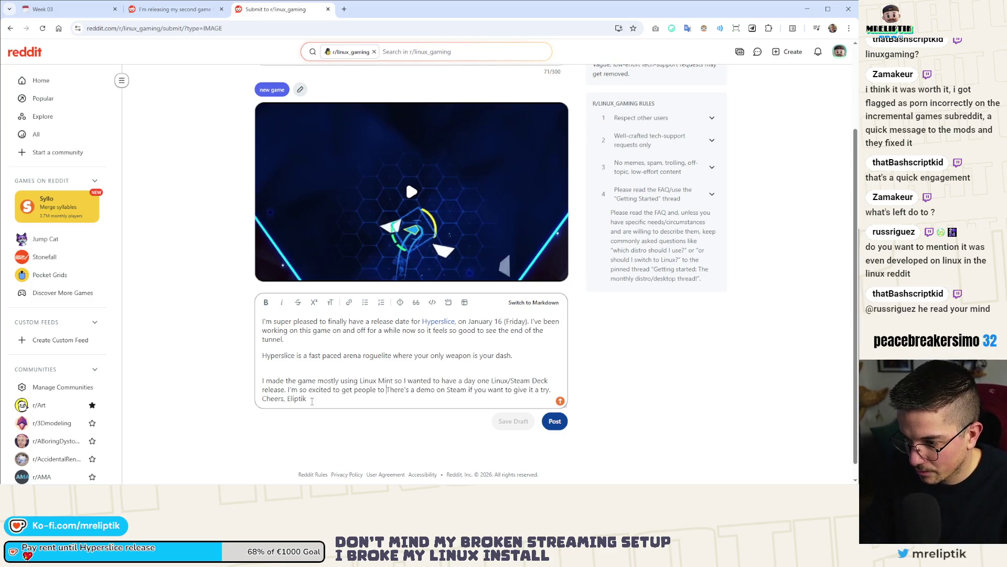
text(it!)
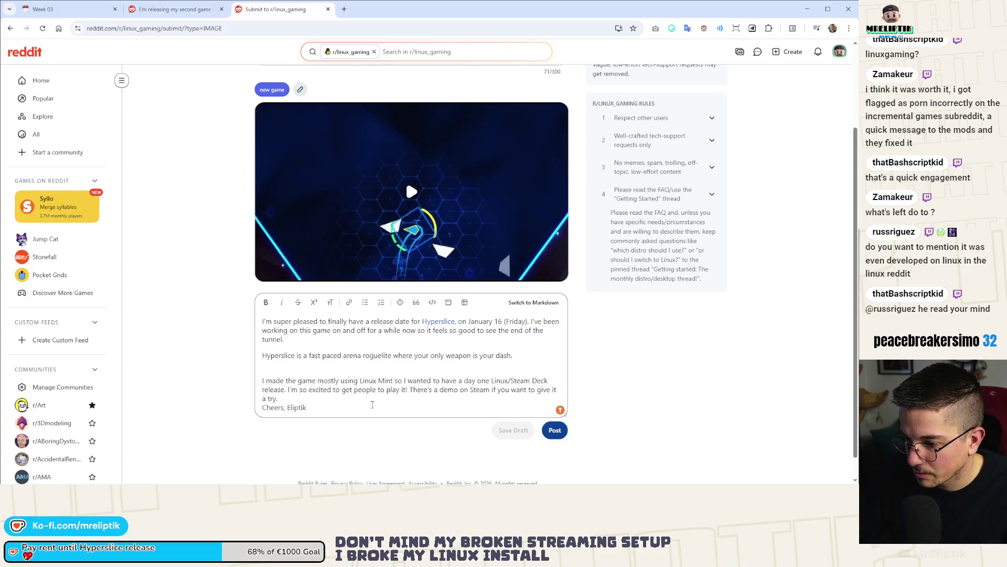
Add a blank line before the sign-off and remove the one after the dash sentence.
click(300, 398)
key(Return)
click(304, 369)
key(BackSpace)
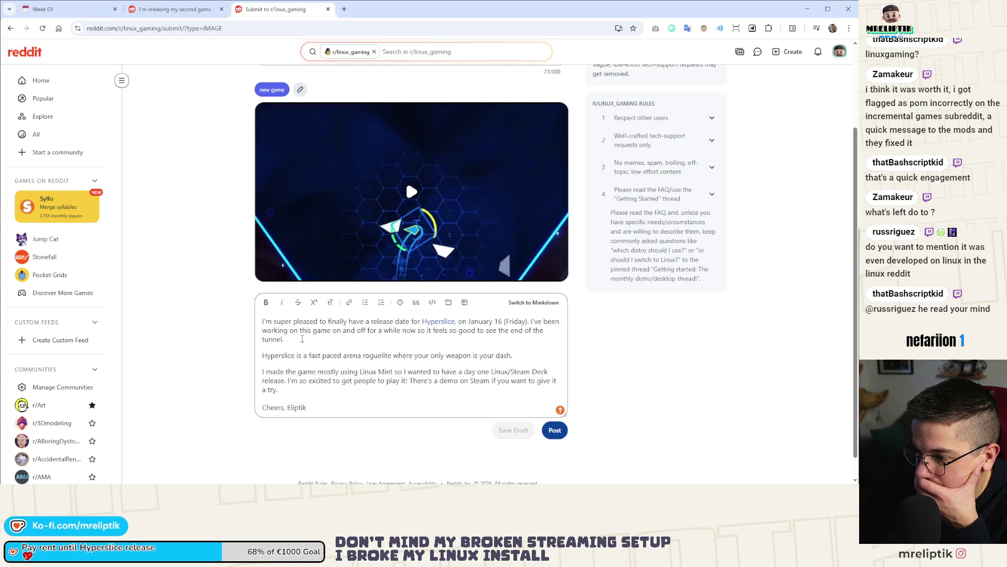
scroll(350, 353, up, 2)
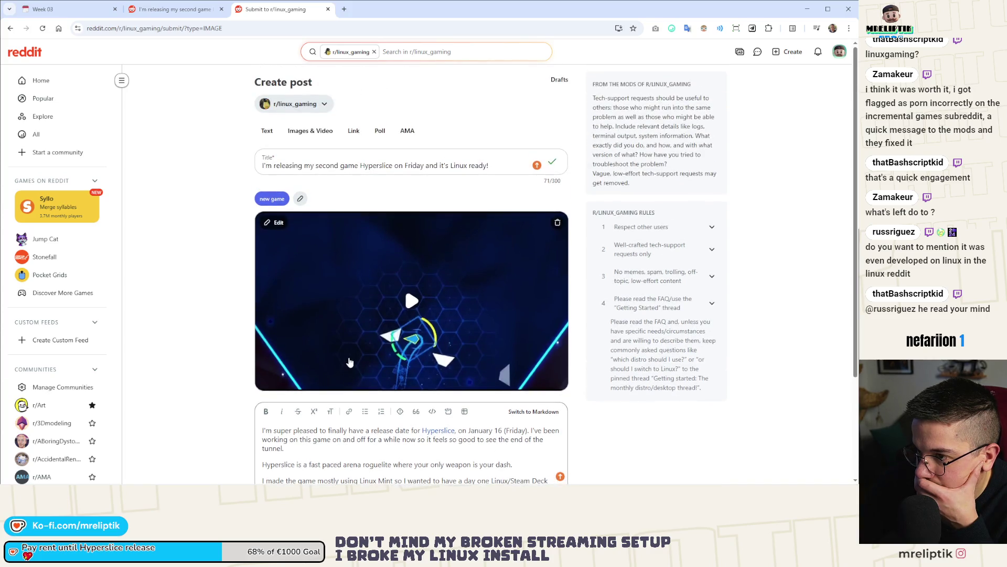
Publish the Hyperslice release post to r/linux_gaming, confirm it in the feed, then show the desktop.
scroll(350, 362, down, 3)
click(557, 407)
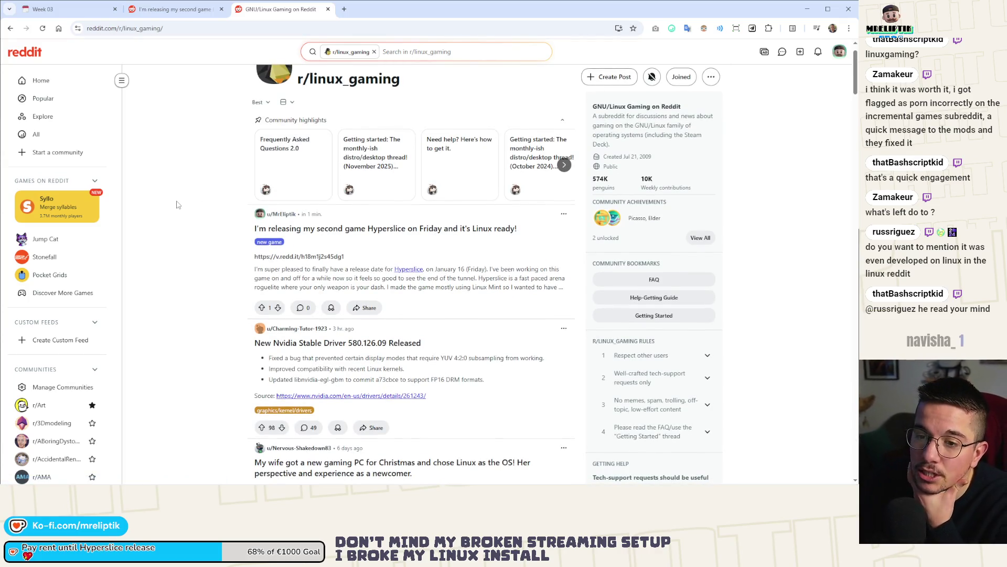
scroll(206, 179, down, 3)
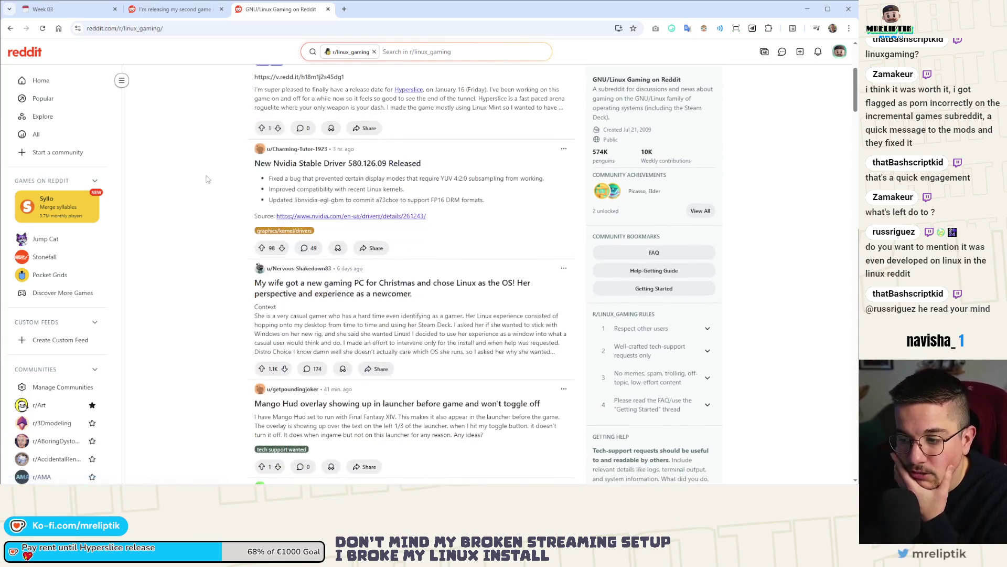
scroll(206, 180, up, 2)
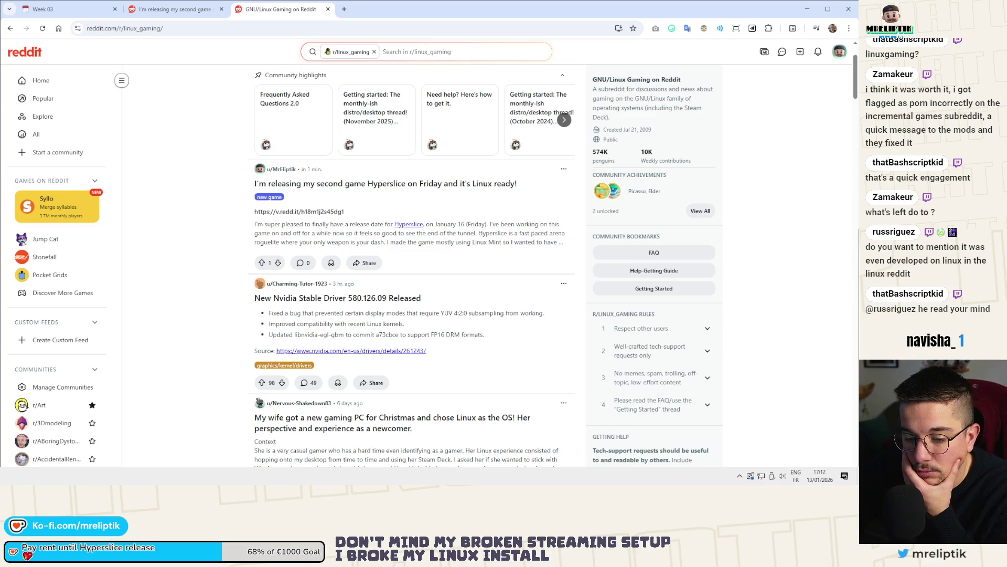
key(super+d)
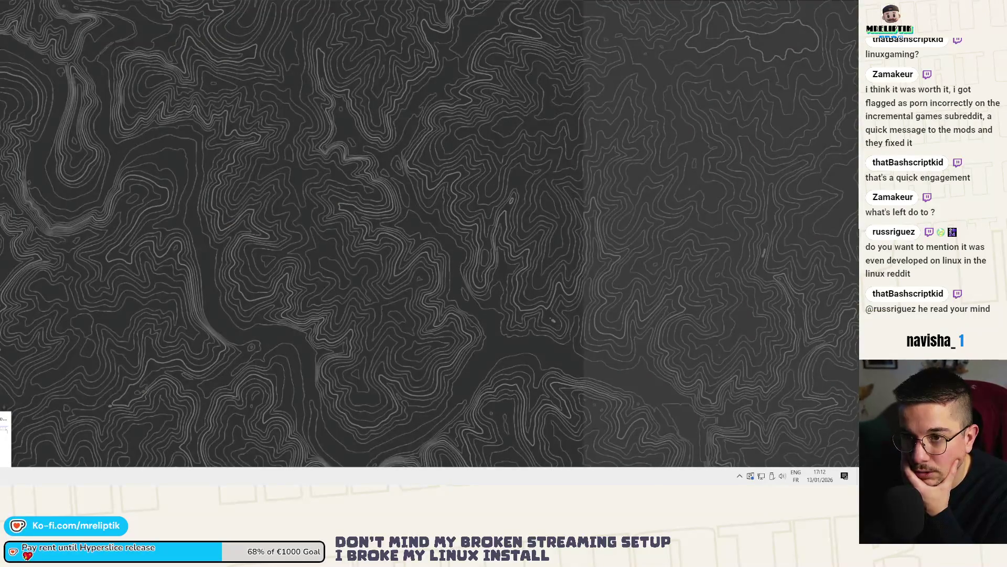
Tick off r/godot and r/steamdeck in Notion and move the r/indiedev task to Wednesday 14/01.
key(super+d)
click(63, 9)
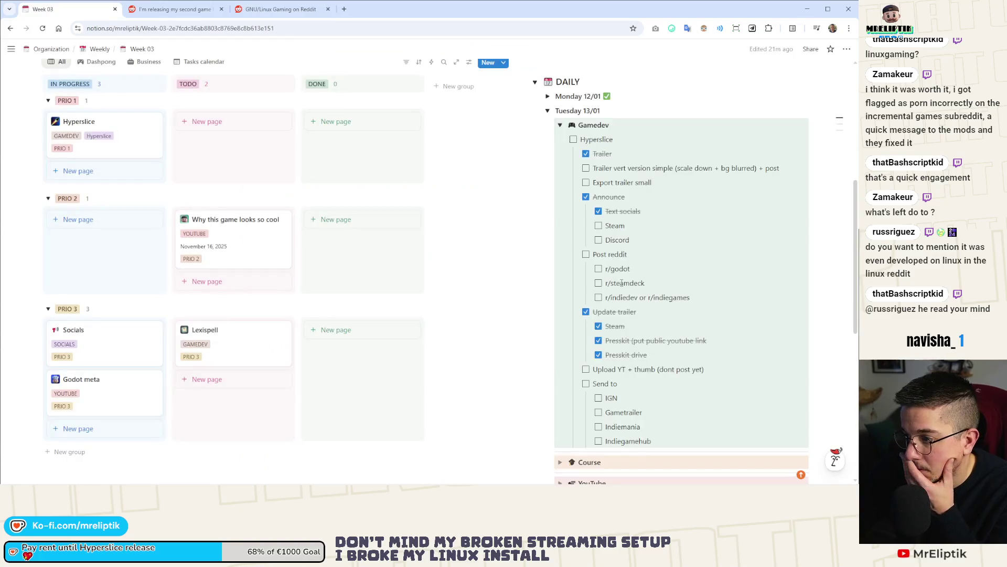
click(598, 283)
click(598, 268)
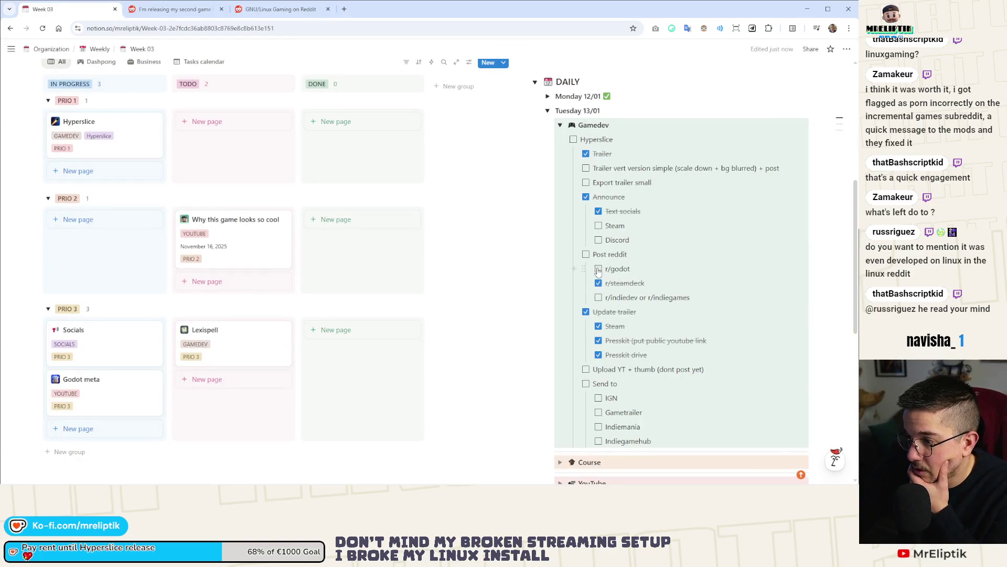
drag(608, 298, 697, 298)
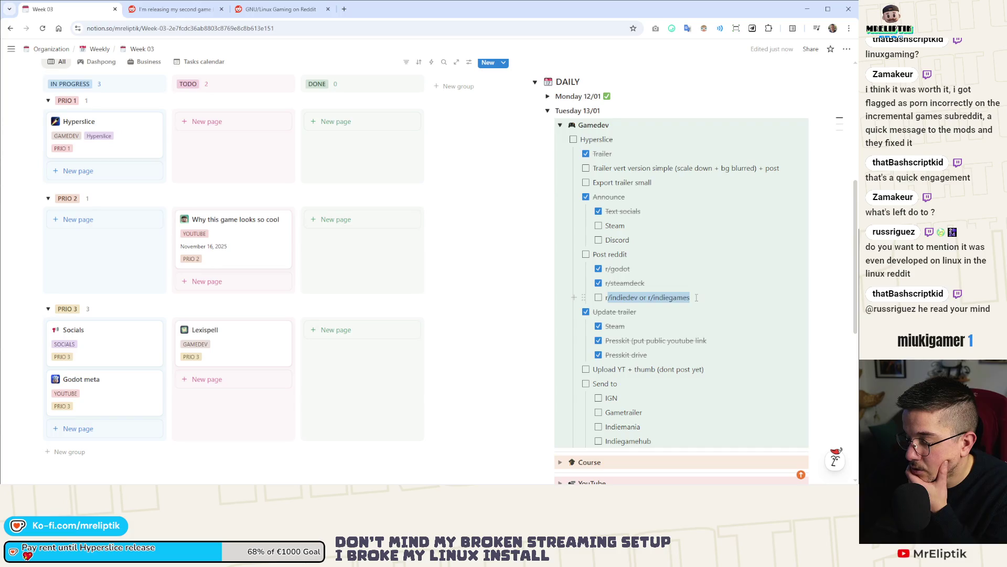
click(693, 298)
scroll(607, 297, down, 3)
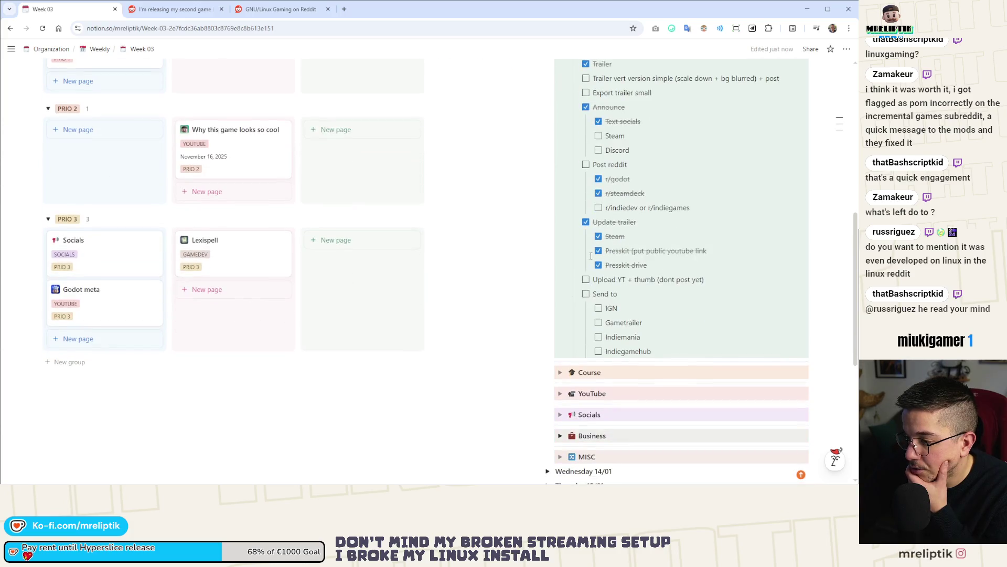
mouse_move(584, 118)
mouse_down()
mouse_move(572, 346)
mouse_move(550, 383)
mouse_up()
scroll(577, 397, up, 5)
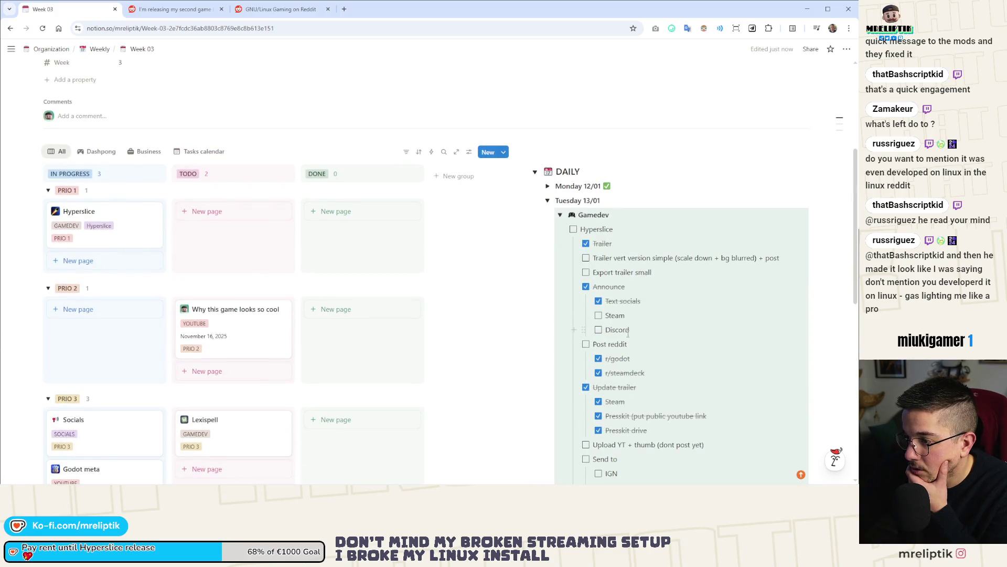
Add an r/linuxgaming to-do under r/steamdeck and mark it done.
click(653, 372)
key(Return)
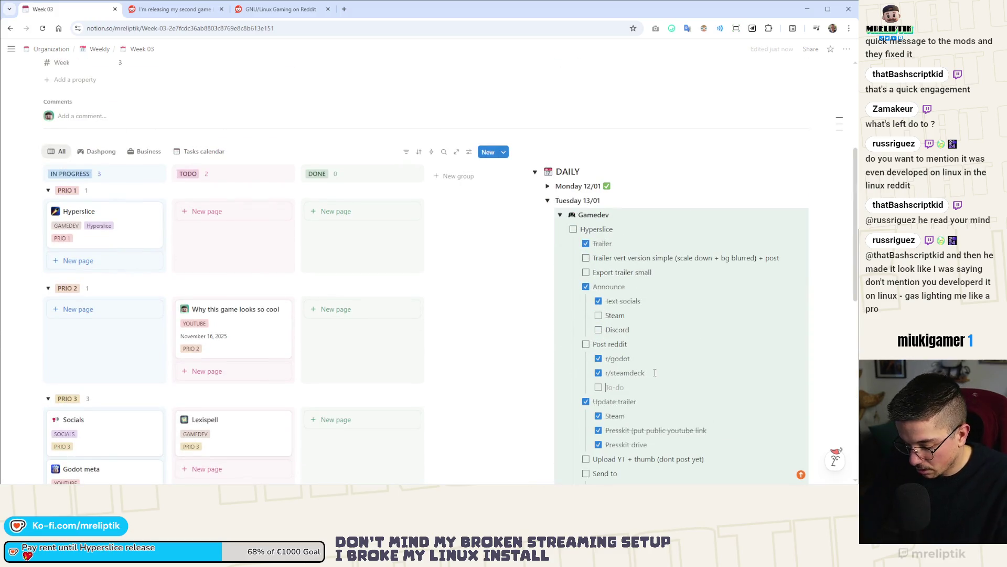
text(r/linux)
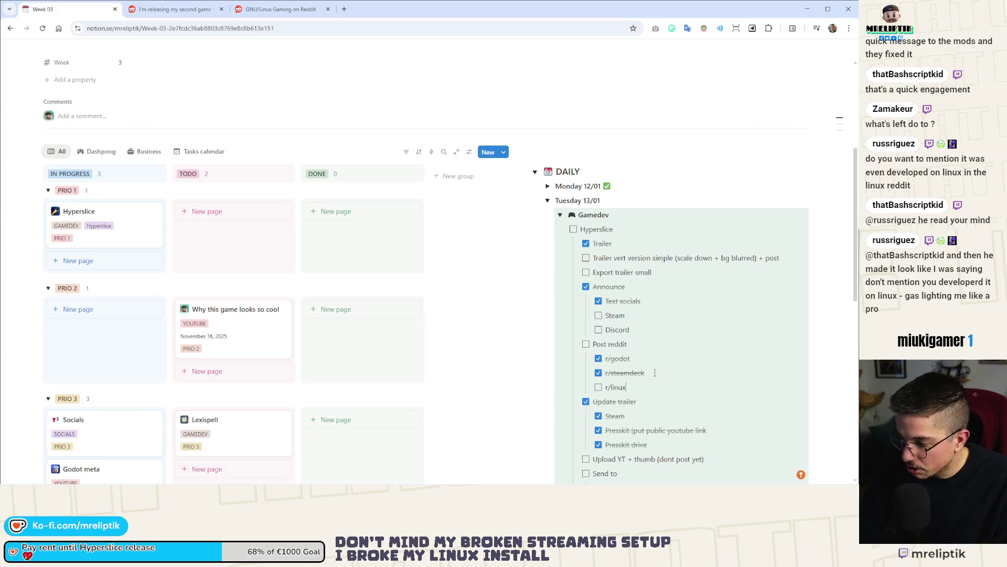
text(gaming)
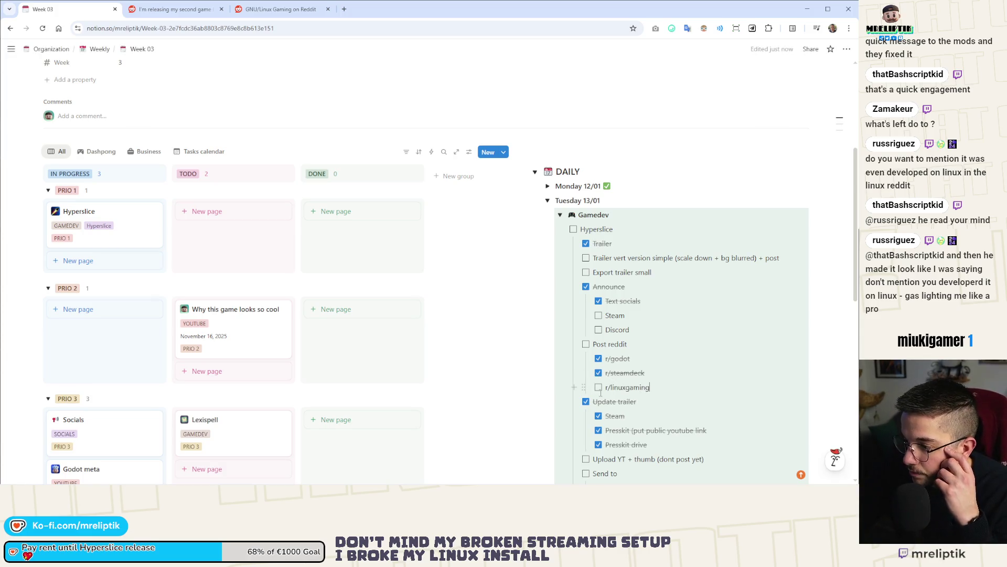
key(Escape)
key(ctrl+Return)
Mark Post reddit done and move Export trailer small above the vertical trailer task.
click(586, 343)
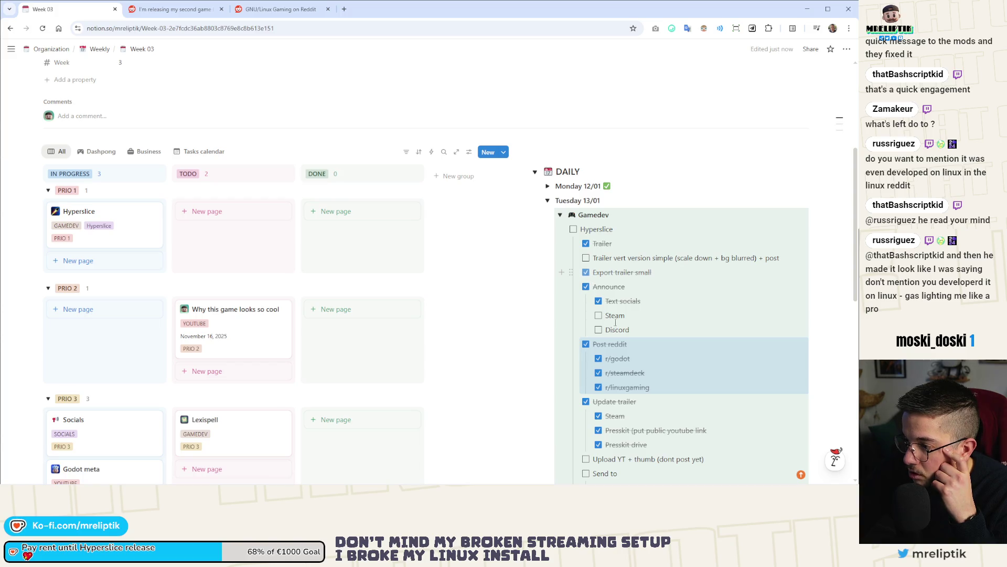
drag(571, 272, 571, 257)
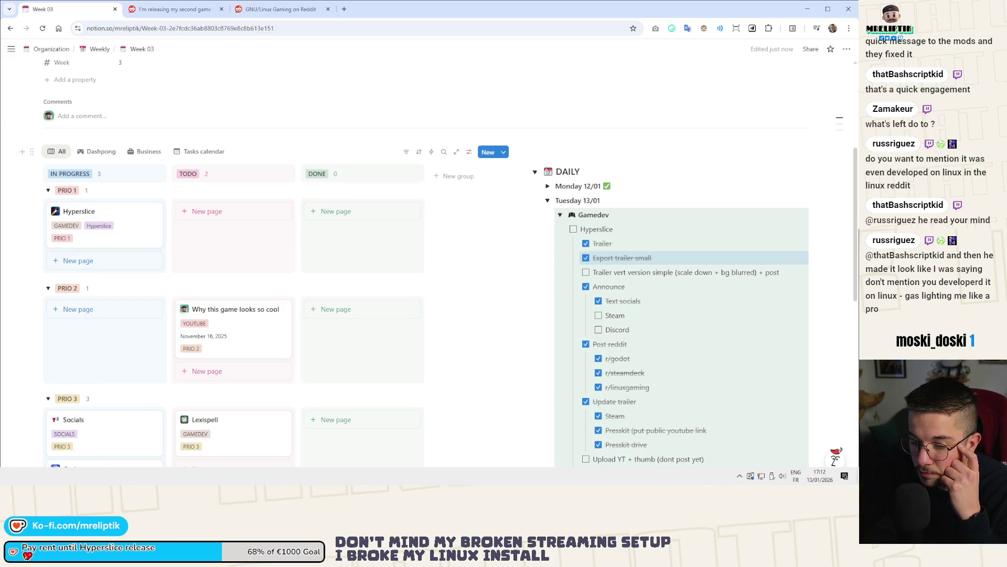
key(alt+Tab)
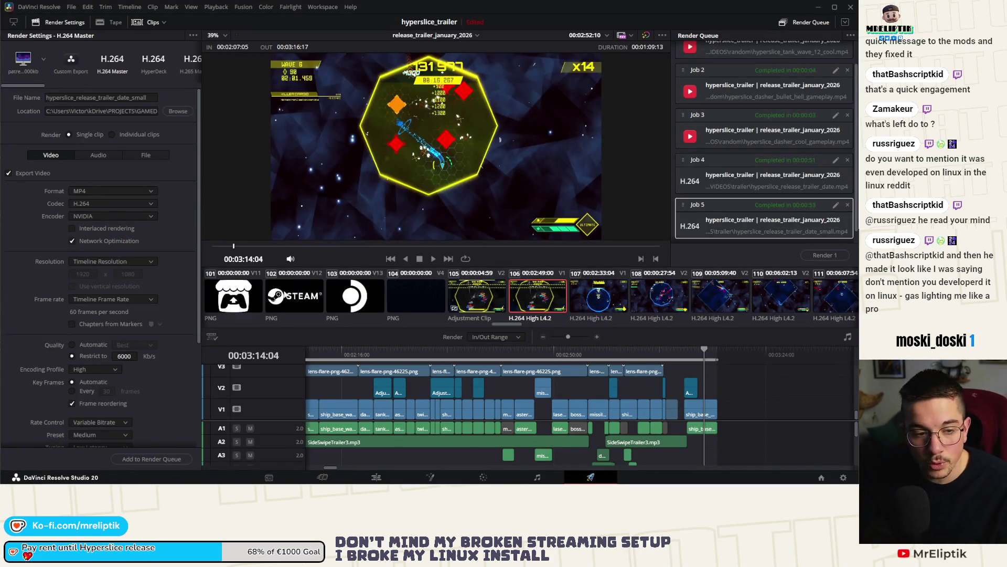
Switch to the Edit page, enlarge the media bins and viewer, and show the Timelines bin.
scroll(343, 328, down, 3)
scroll(396, 355, down, 3)
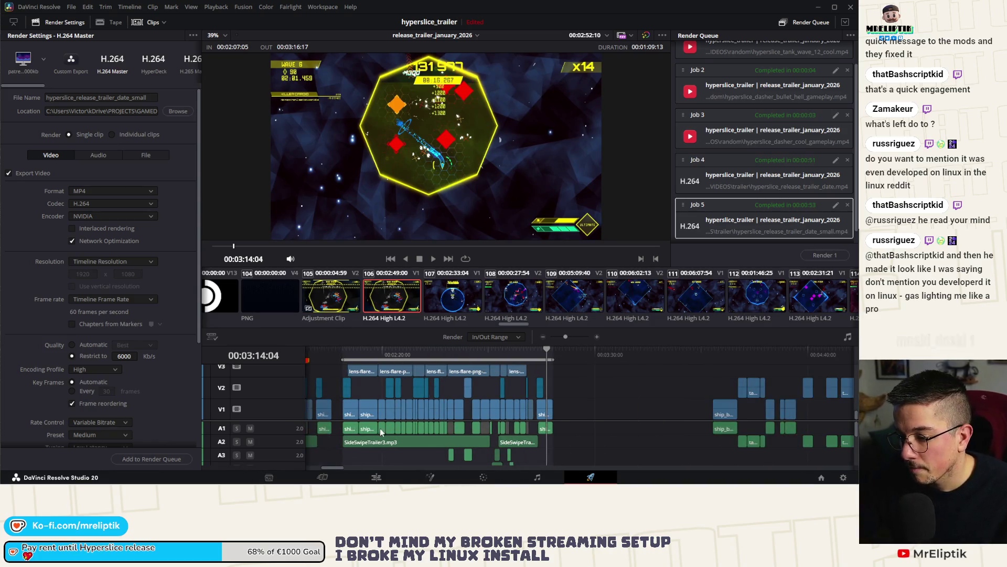
click(378, 478)
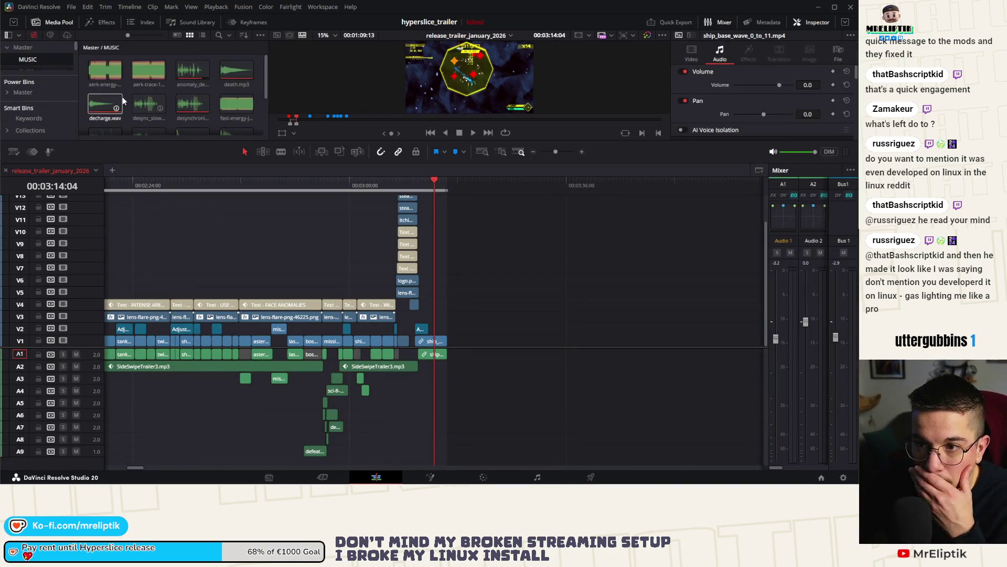
drag(131, 140, 132, 332)
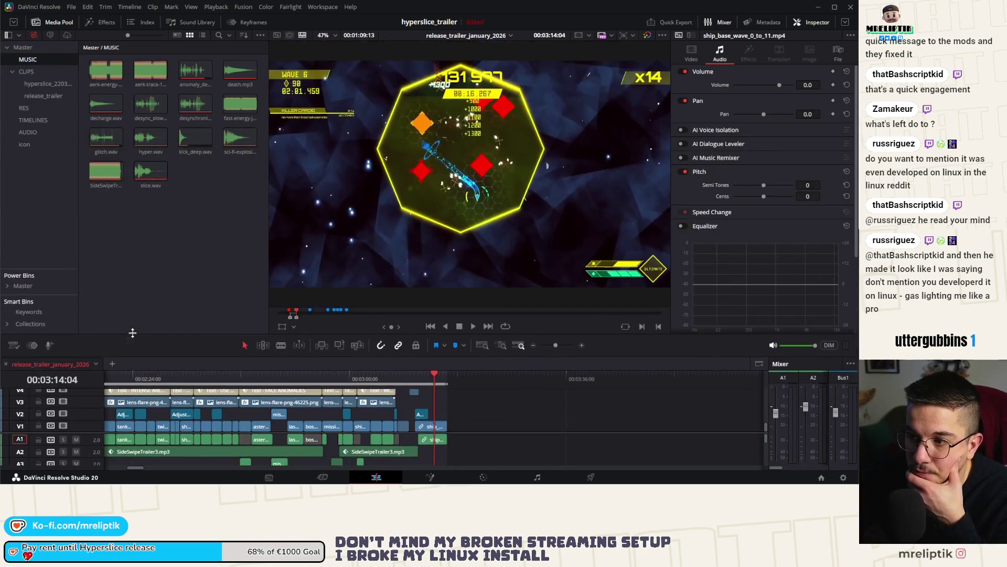
click(34, 120)
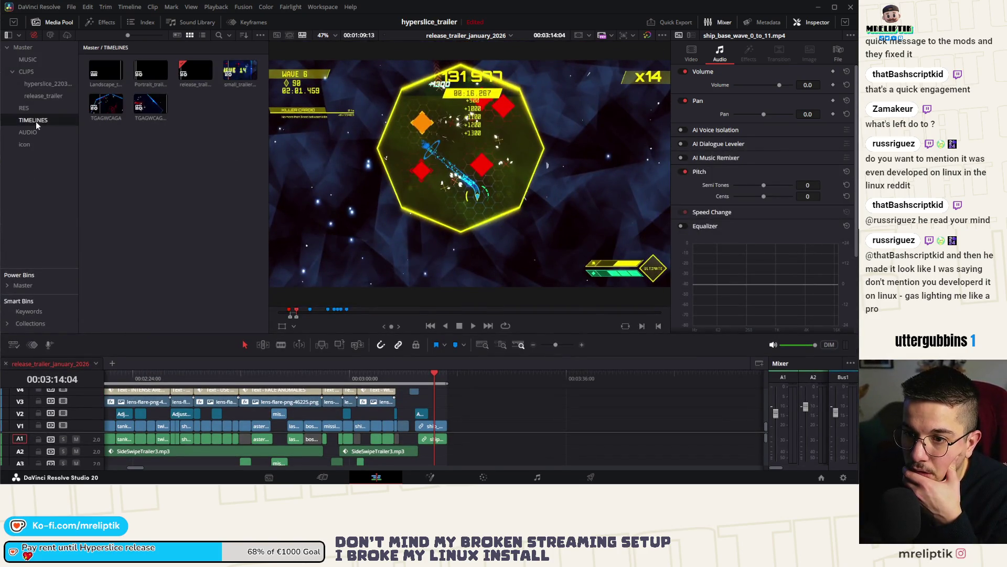
Open the Portrait_trailer_june_2024 timeline, scrub toward its end, and make the timeline area taller.
click(203, 84)
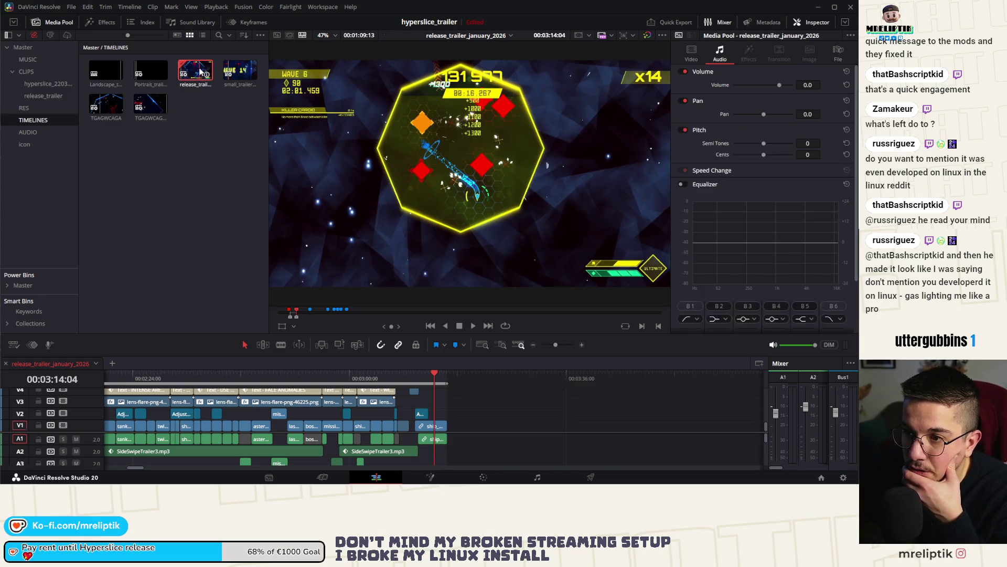
double_click(150, 71)
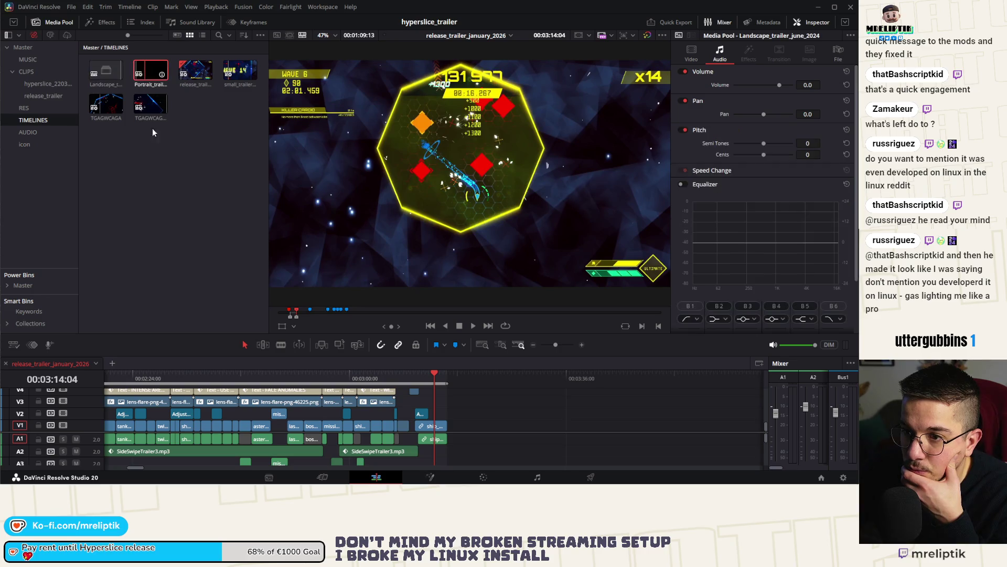
scroll(263, 399, down, 10)
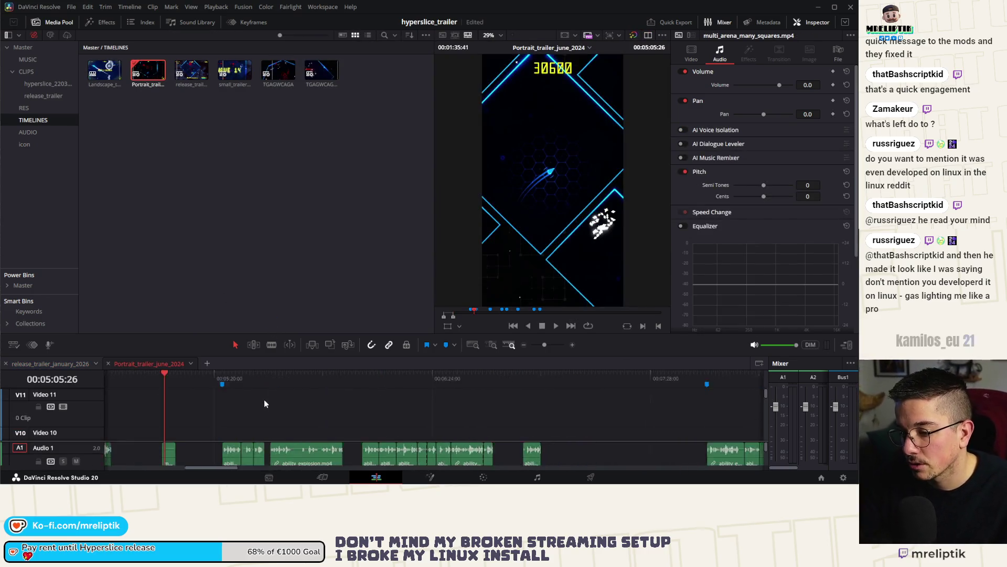
scroll(260, 408, right, 5)
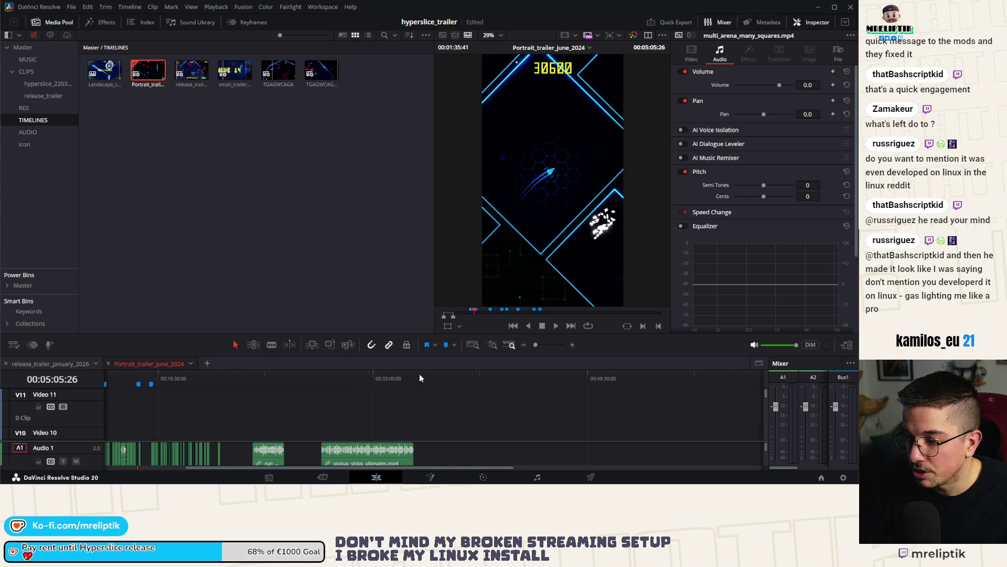
click(433, 376)
drag(615, 377, 657, 377)
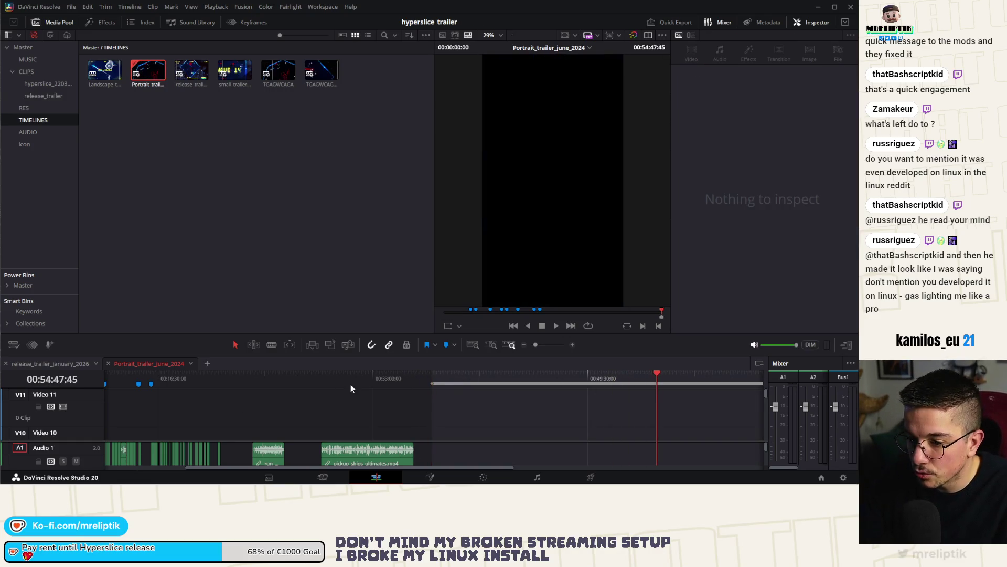
mouse_move(194, 337)
mouse_down()
mouse_move(198, 252)
mouse_move(218, 203)
mouse_up()
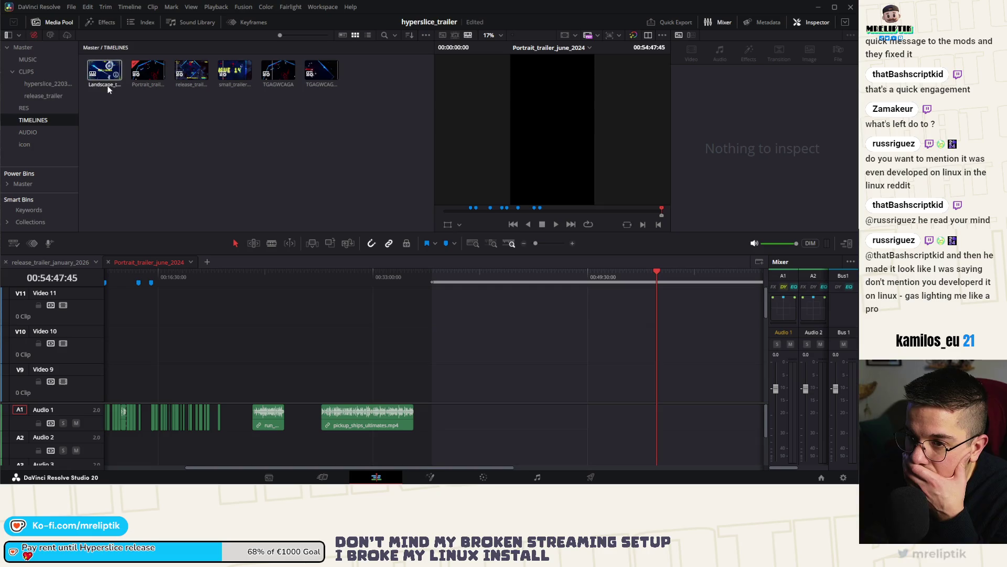
Duplicate the release_trailer_january_2026 timeline.
right_click(191, 72)
mouse_move(240, 77)
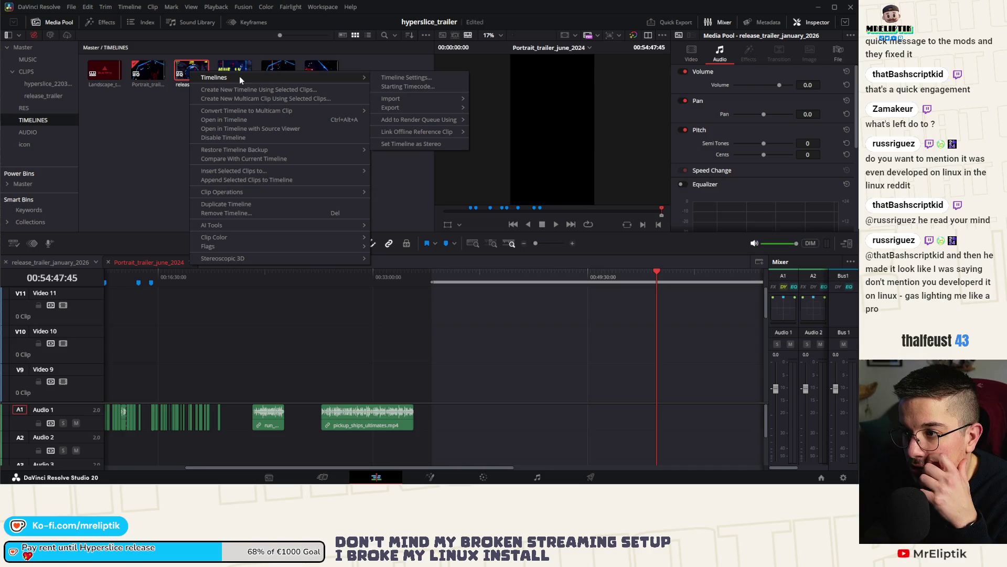
click(232, 204)
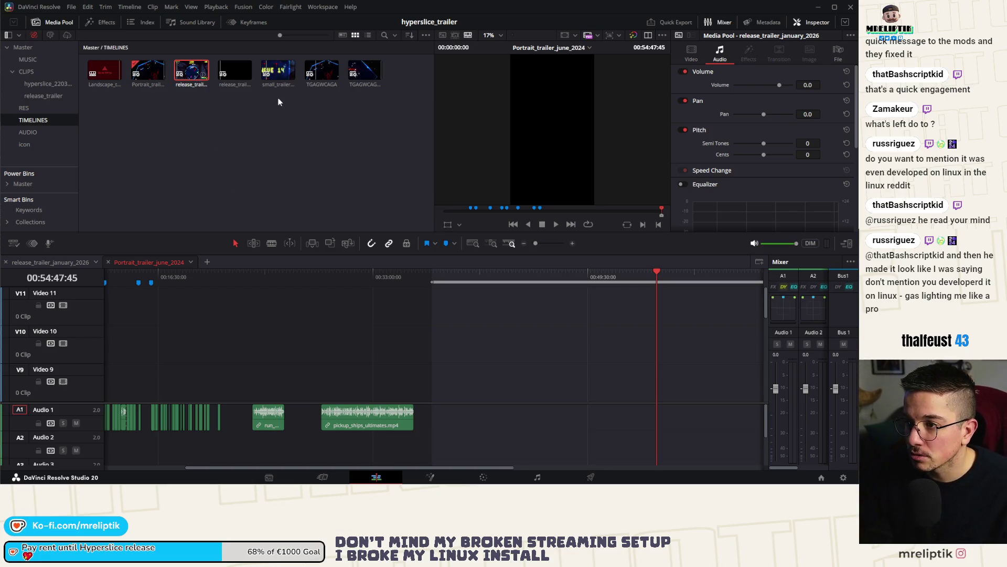
Set the duplicated timeline's settings to vertical 1080 x 1920.
click(228, 86)
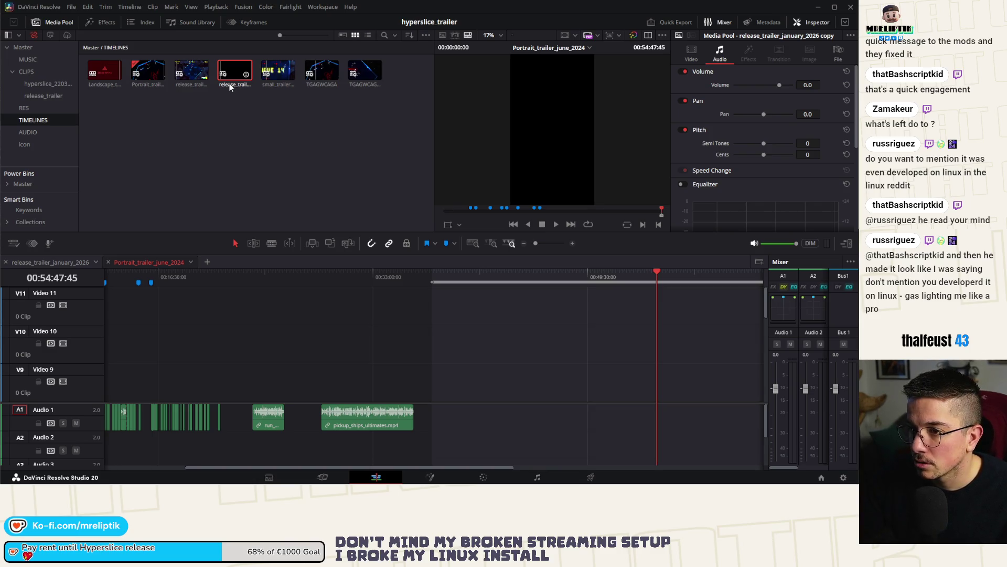
right_click(230, 87)
mouse_move(266, 91)
click(451, 94)
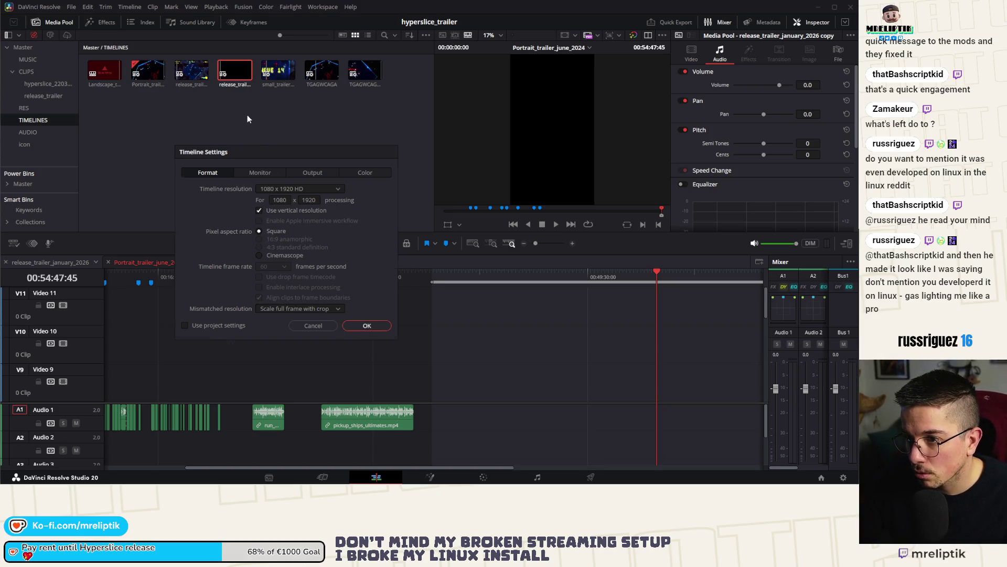
key(Return)
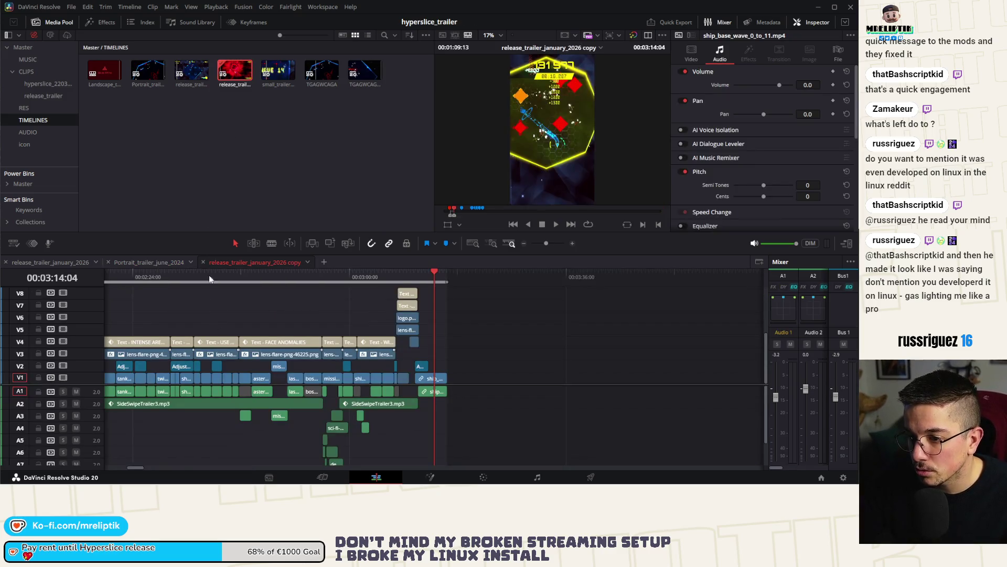
click(172, 262)
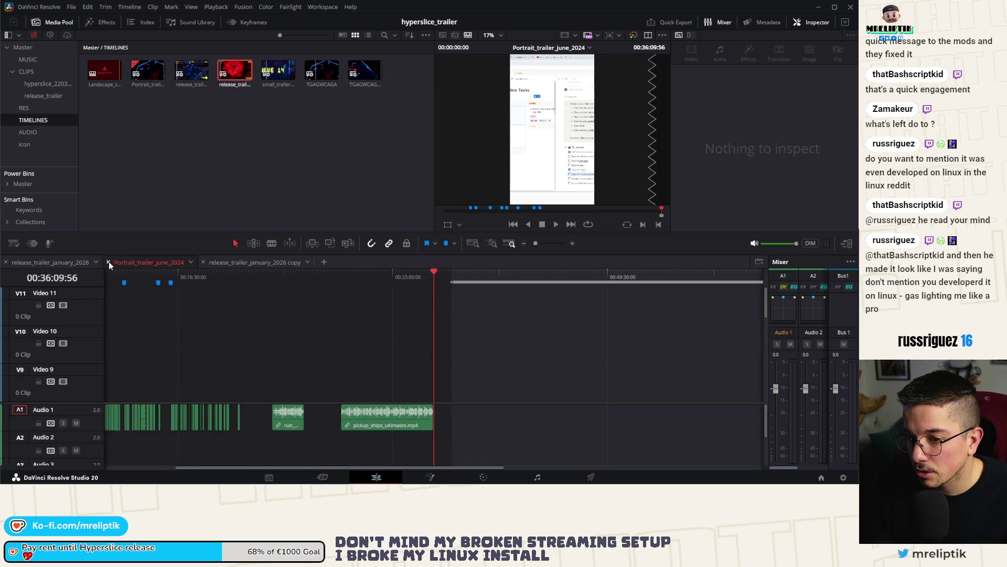
Close the Portrait_trailer_june_2024 tab and push clips after 00:03:25:48 later to open a gap.
click(109, 262)
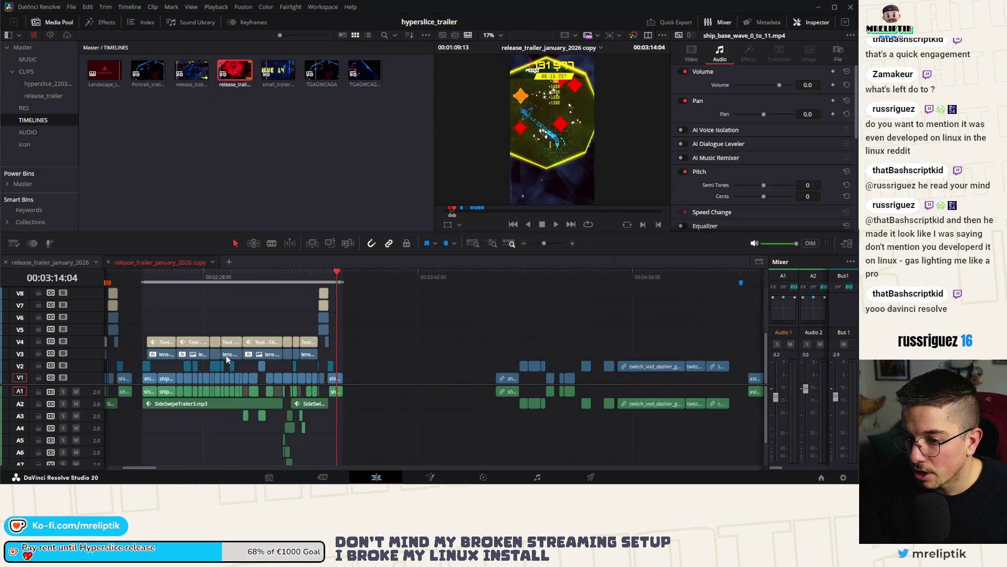
drag(338, 282, 314, 283)
scroll(310, 288, down, 2)
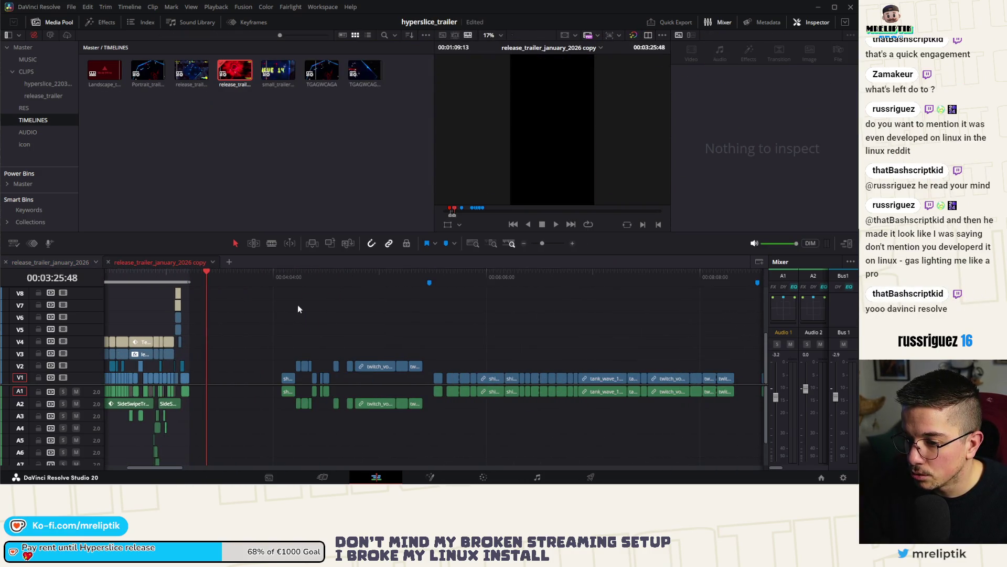
drag(282, 399, 758, 362)
drag(291, 383, 348, 387)
click(306, 315)
Drag hyperslice_release_trailer_date.mp4 from the media pool into the timeline gap.
scroll(326, 309, down, 5)
drag(353, 304, 210, 286)
scroll(198, 294, up, 3)
scroll(275, 281, down, 3)
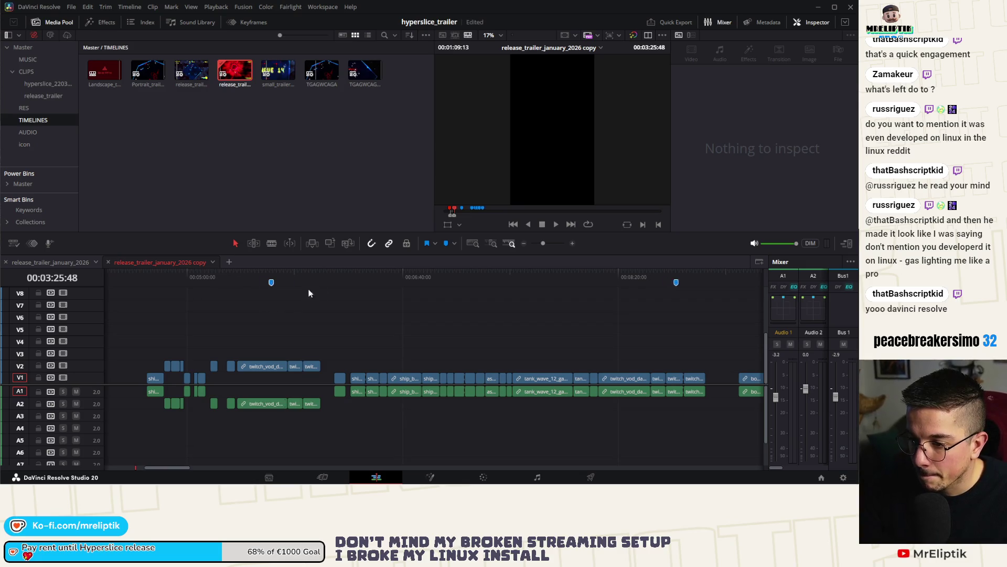
scroll(222, 324, left, 10)
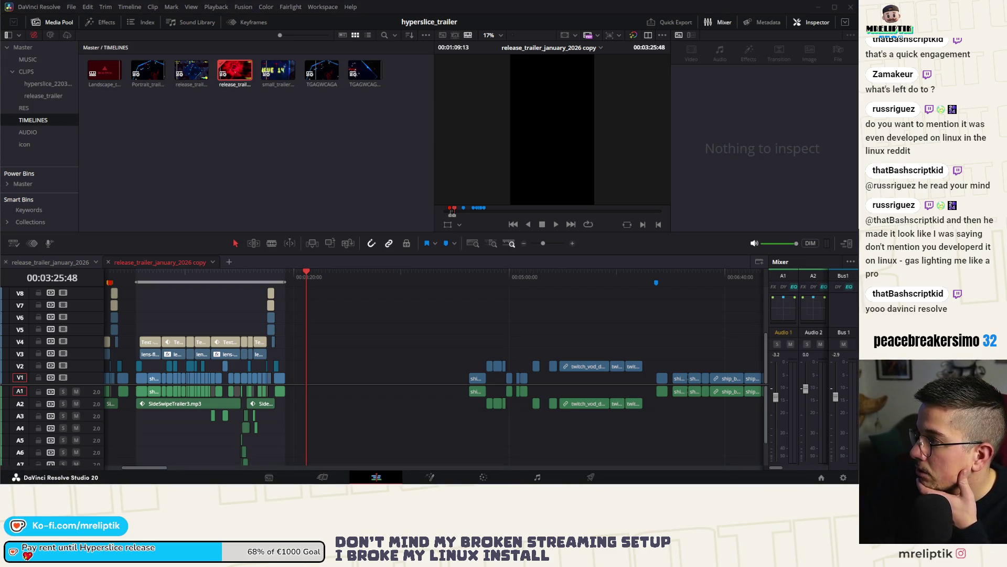
drag(105, 70, 401, 377)
Place hyperslice_release_trailer_date.mp4 in the gap on V1, duplicate it onto V2, and save the project.
drag(307, 383, 301, 379)
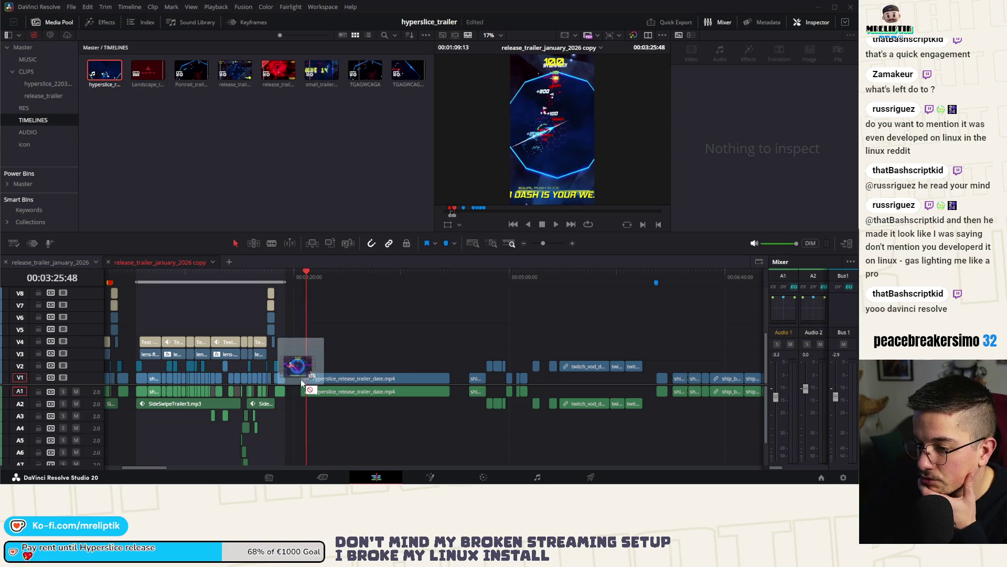
scroll(412, 369, left, 3)
scroll(451, 370, up, 4)
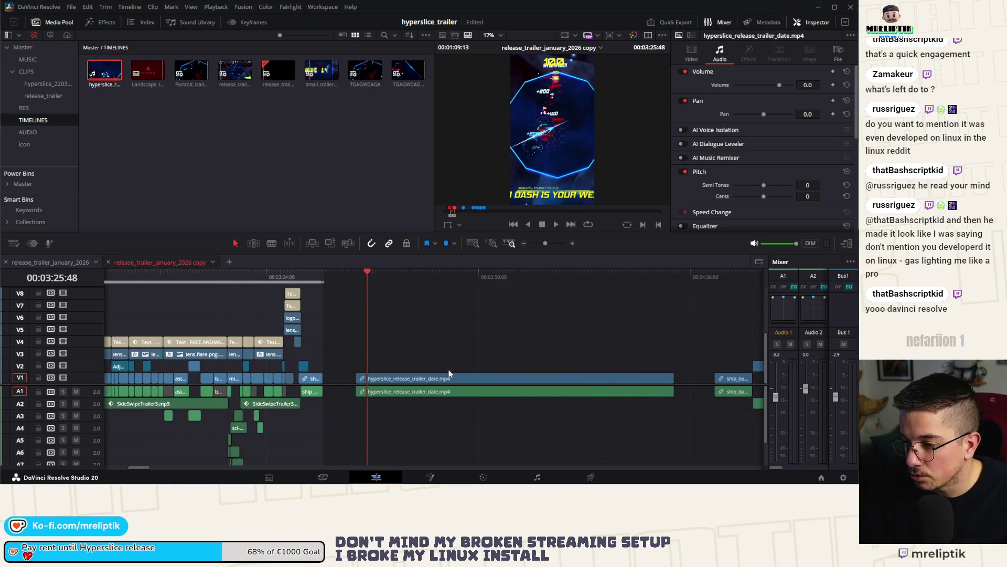
click(353, 379)
mouse_move(352, 378)
mouse_down()
mouse_move(364, 370)
mouse_move(353, 386)
mouse_move(360, 381)
mouse_up()
scroll(294, 369, right, 3)
click(251, 380)
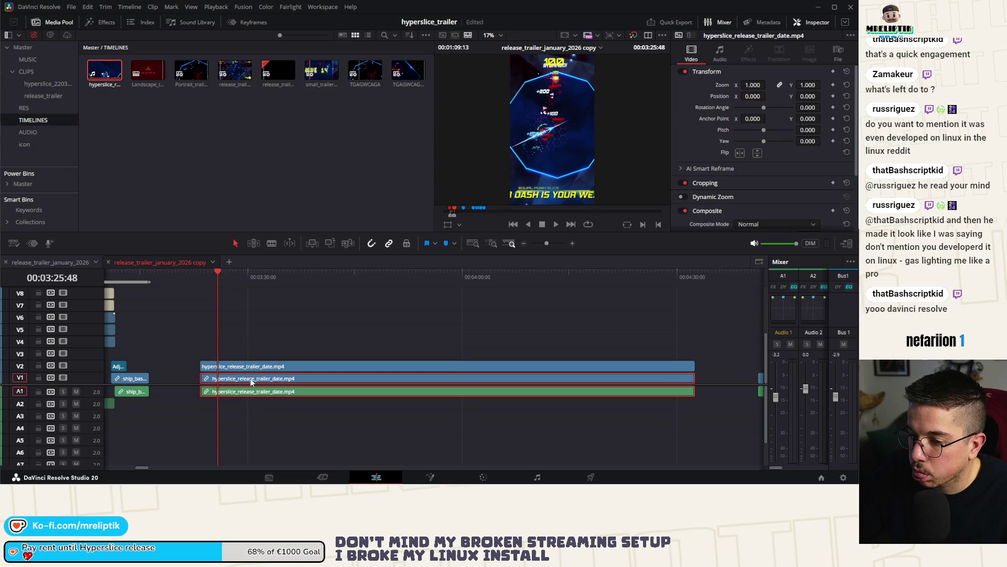
key(ctrl+s)
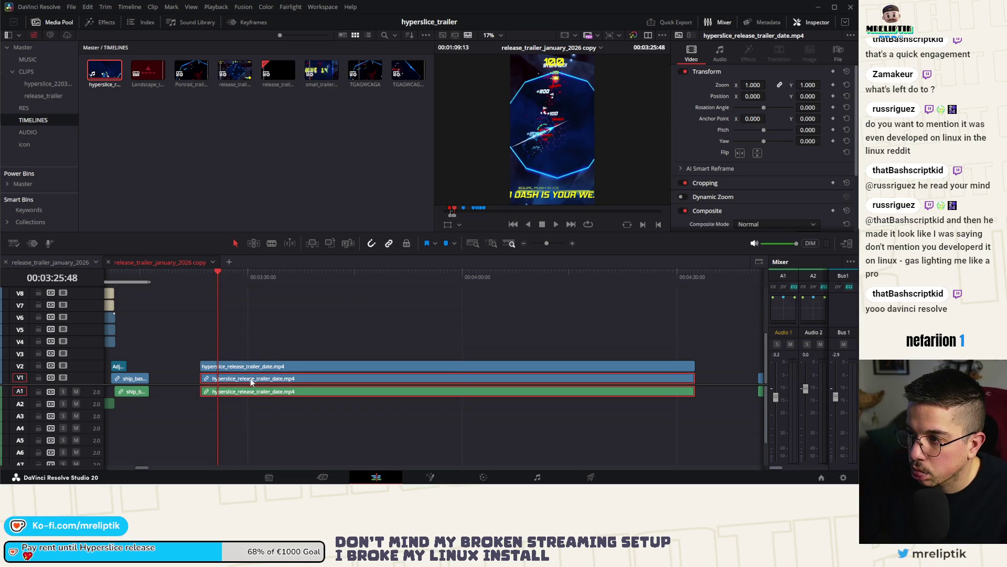
Shrink the upper trailer copy to roughly half size (0.450 zoom).
click(252, 369)
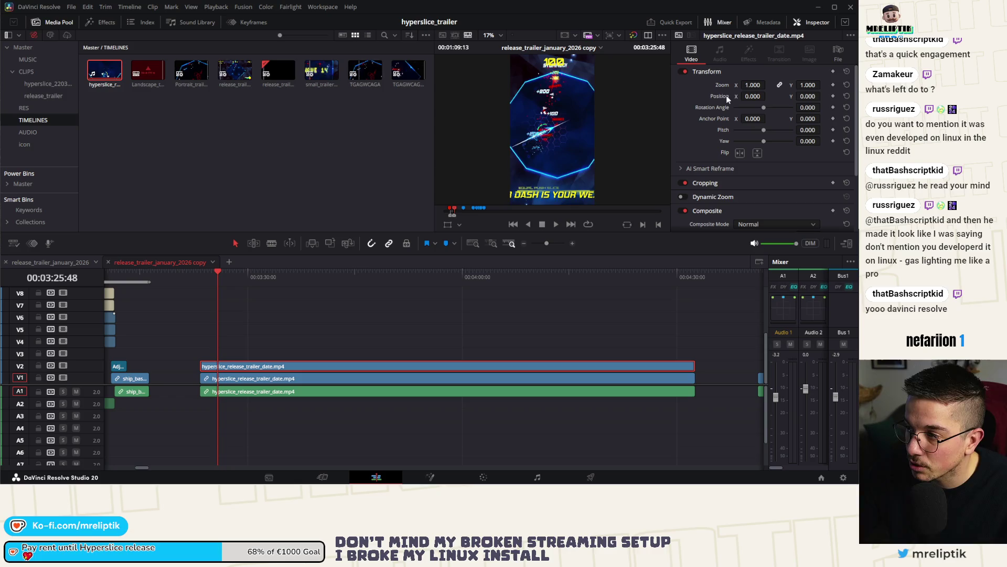
drag(758, 83, 770, 85)
click(236, 382)
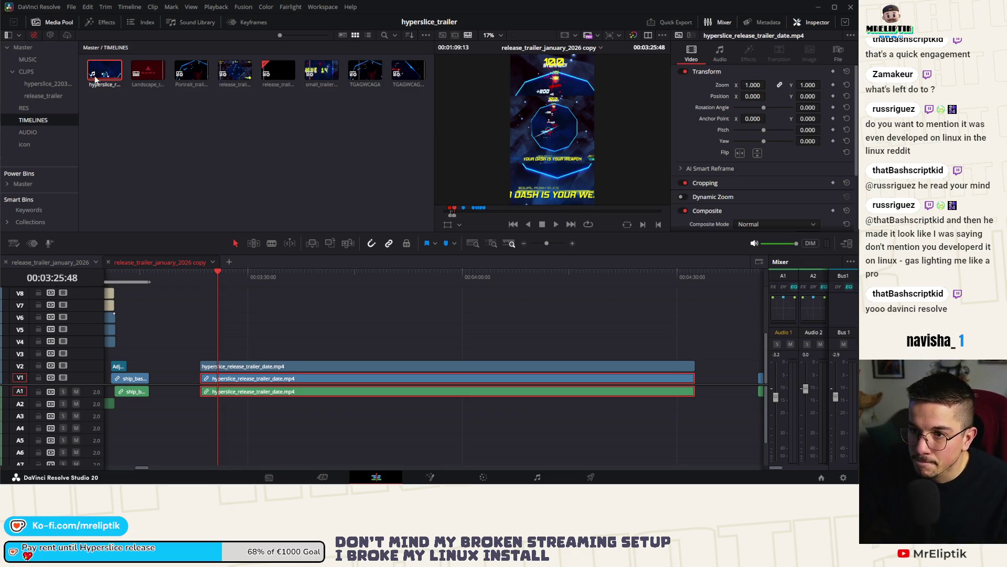
click(116, 24)
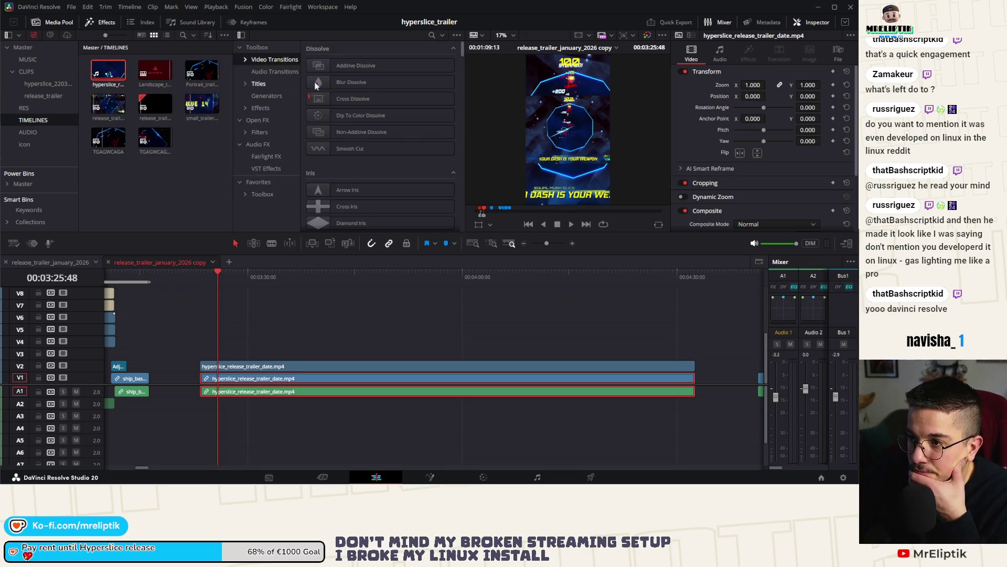
Apply a Resolve FX Gaussian Blur to the V1 trailer clip with strength 0.535.
click(267, 84)
click(266, 97)
click(253, 108)
click(253, 120)
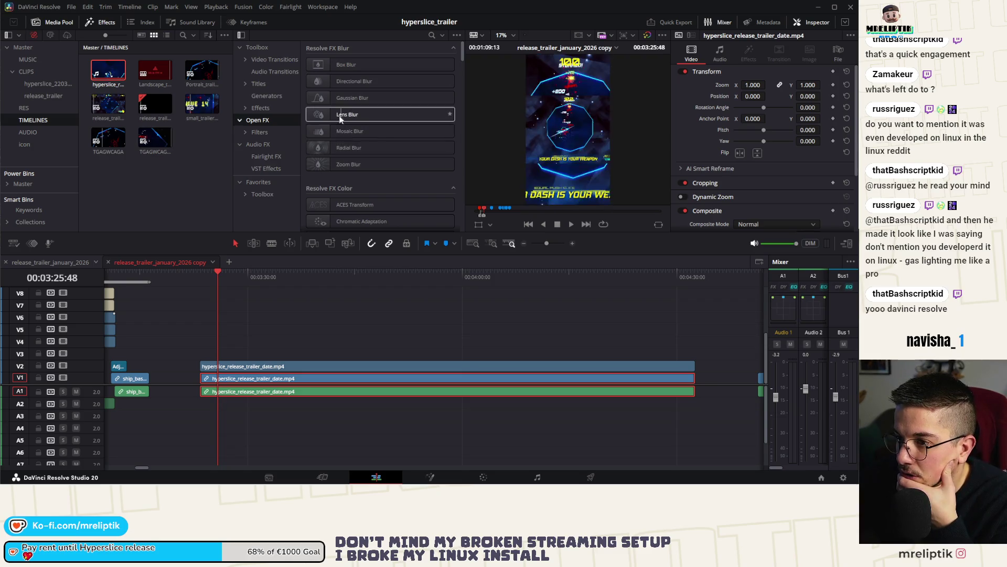
mouse_move(338, 97)
mouse_down()
mouse_move(346, 292)
mouse_move(336, 380)
mouse_move(288, 384)
mouse_up()
drag(758, 104, 765, 105)
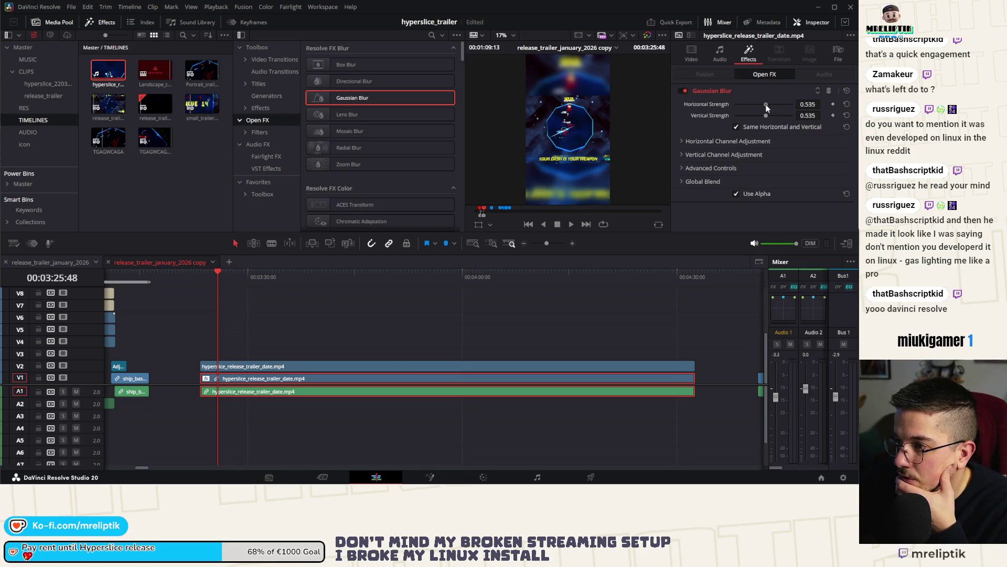
Play back and scrub through the trailer to review the blurred backdrop.
click(209, 276)
key(space)
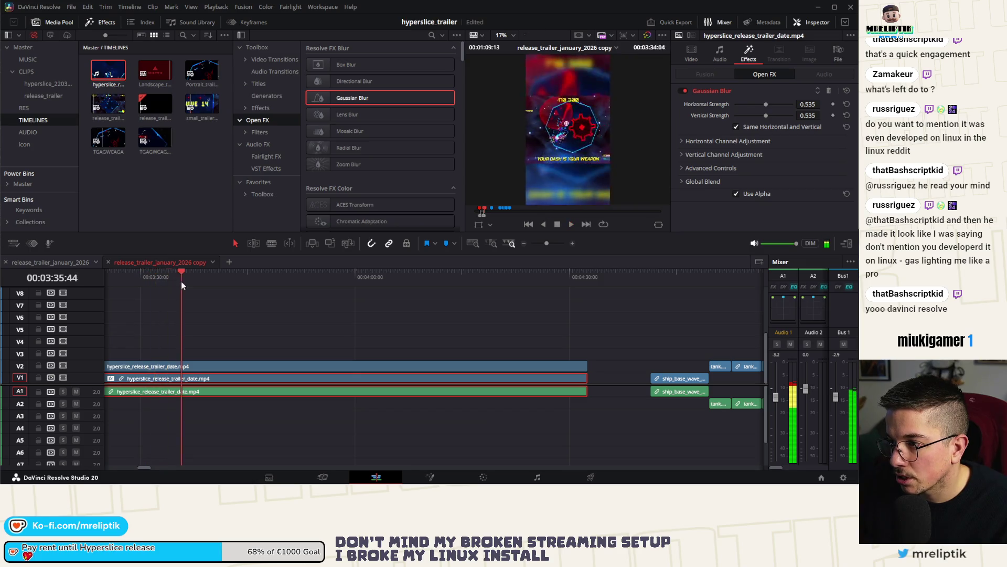
drag(215, 281, 285, 282)
click(285, 365)
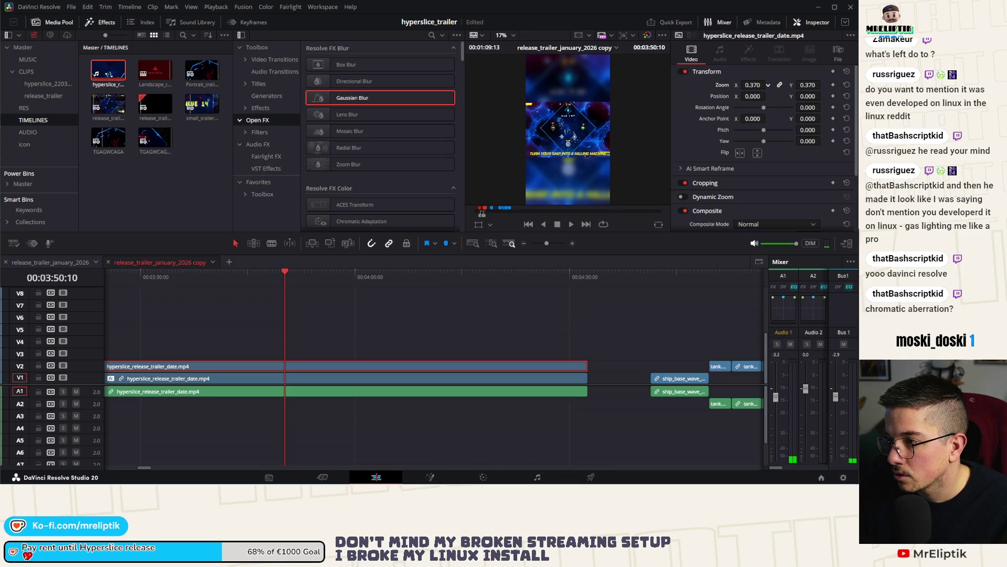
click(338, 344)
key(space)
drag(315, 288, 500, 286)
key(space)
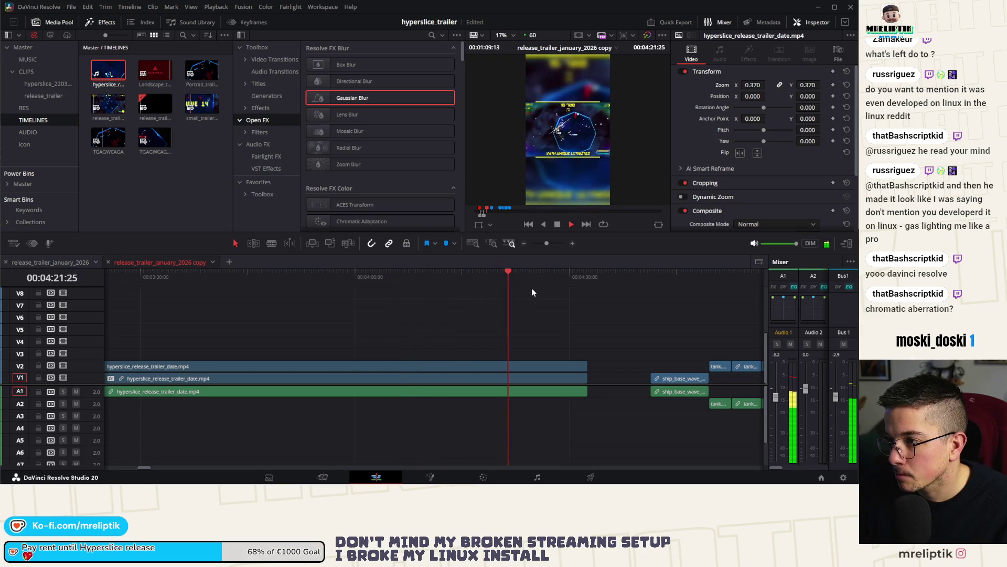
click(546, 278)
click(478, 284)
drag(478, 283, 526, 272)
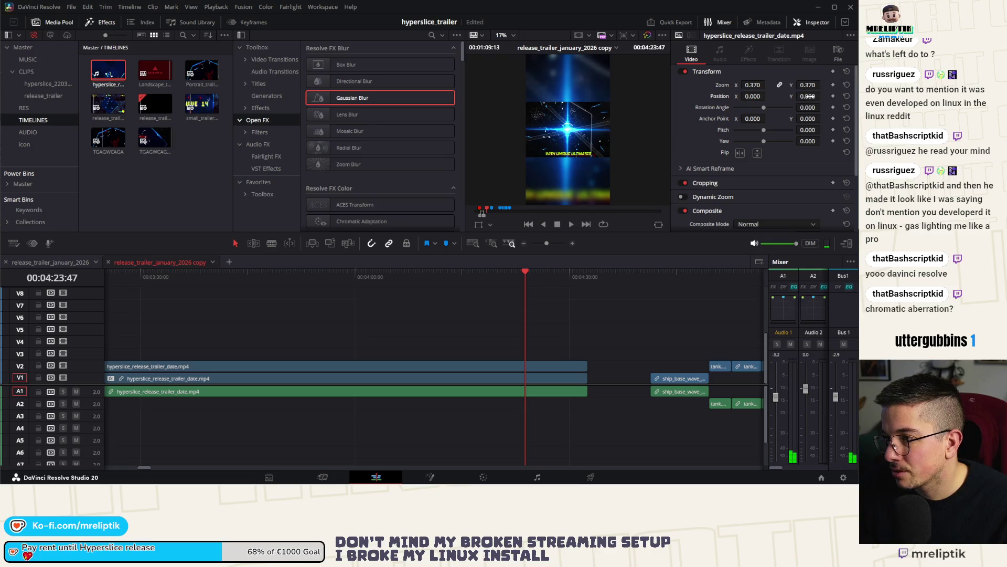
scroll(389, 319, down, 2)
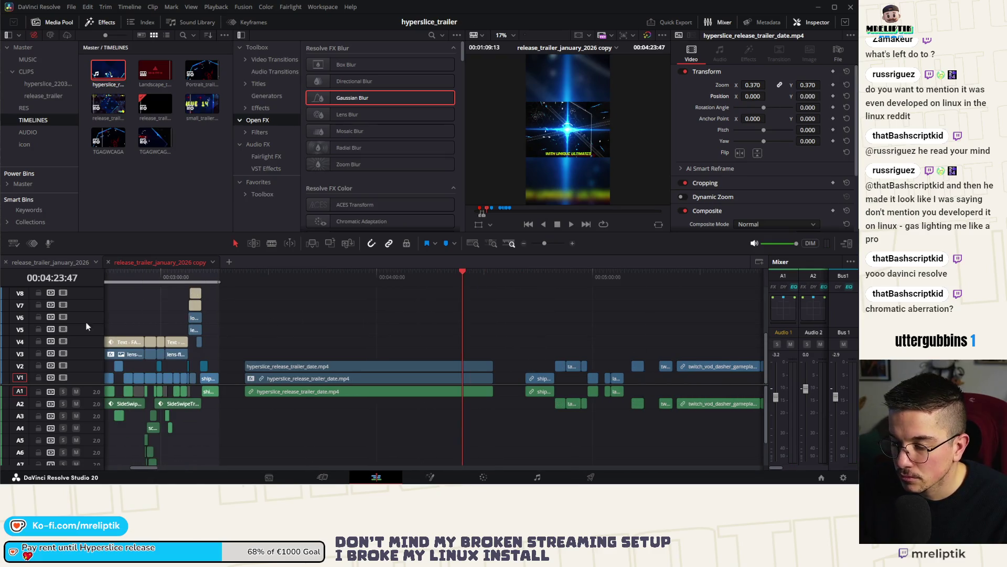
Copy the WITH UNIQUE ULTIMATES title later over the trailer, with the lens-flare image aligned beneath it.
click(266, 291)
scroll(262, 298, up, 2)
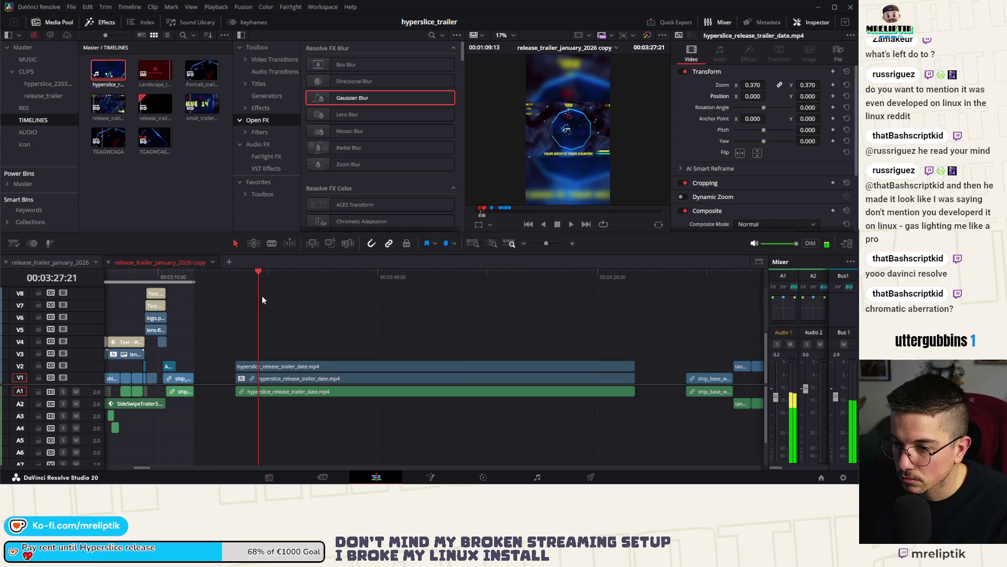
mouse_move(122, 341)
mouse_down()
mouse_move(275, 349)
mouse_move(252, 346)
mouse_up()
scroll(252, 346, up, 1)
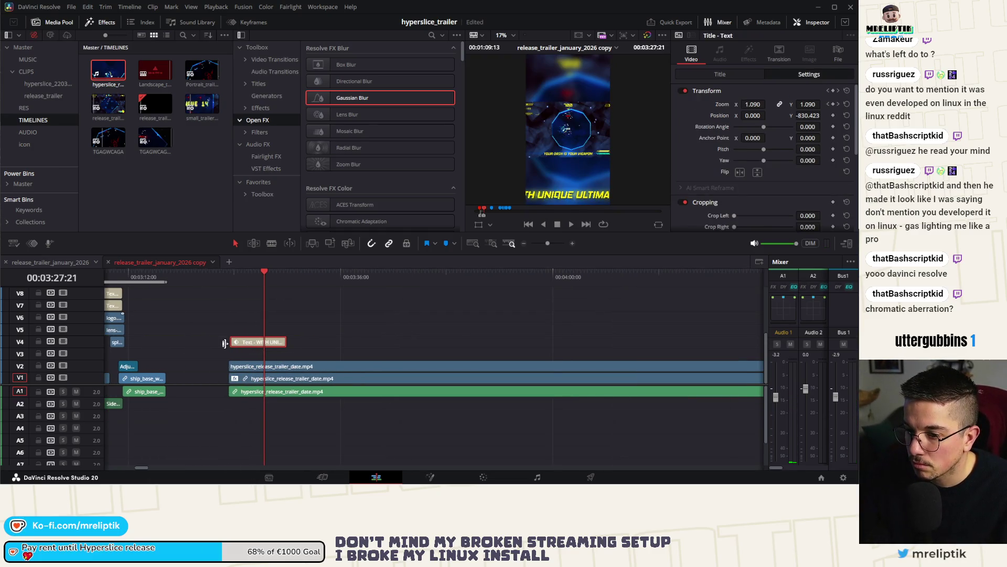
scroll(225, 346, down, 1)
mouse_move(122, 356)
mouse_down()
mouse_move(260, 356)
mouse_move(243, 357)
mouse_up()
scroll(259, 357, up, 3)
click(246, 318)
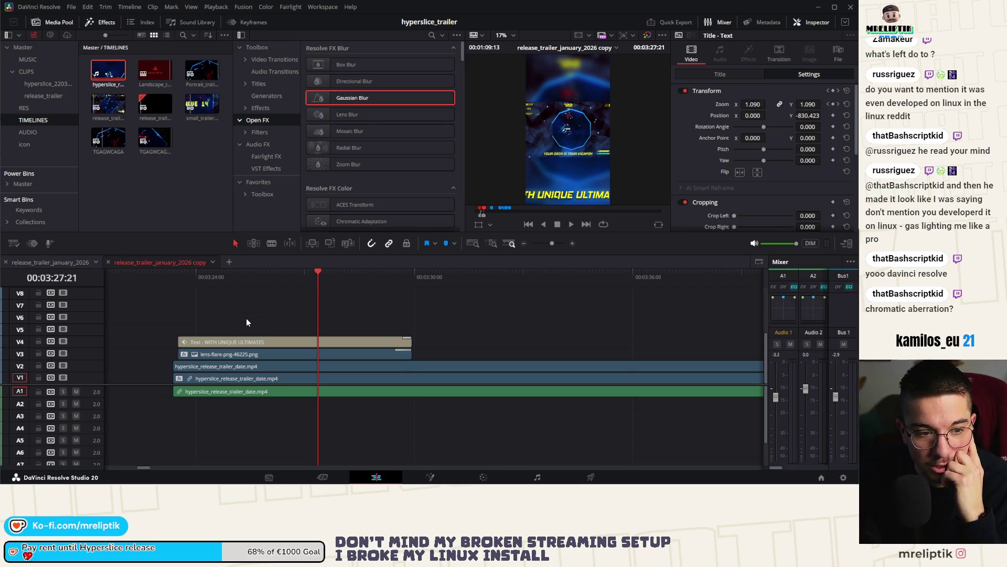
Play the section with the new title copy, then select that title clip.
click(180, 274)
key(space)
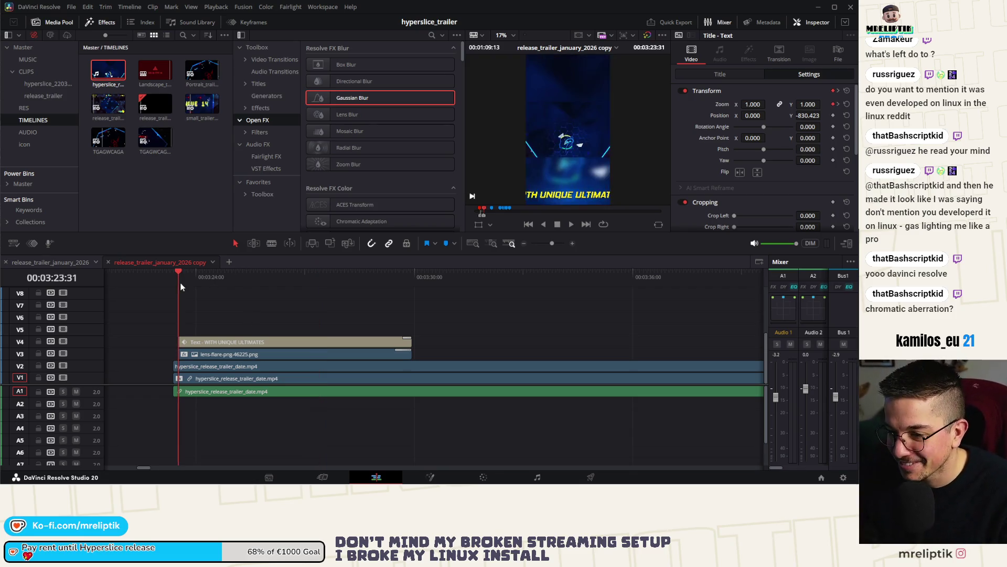
scroll(187, 326, up, 3)
key(space)
click(290, 345)
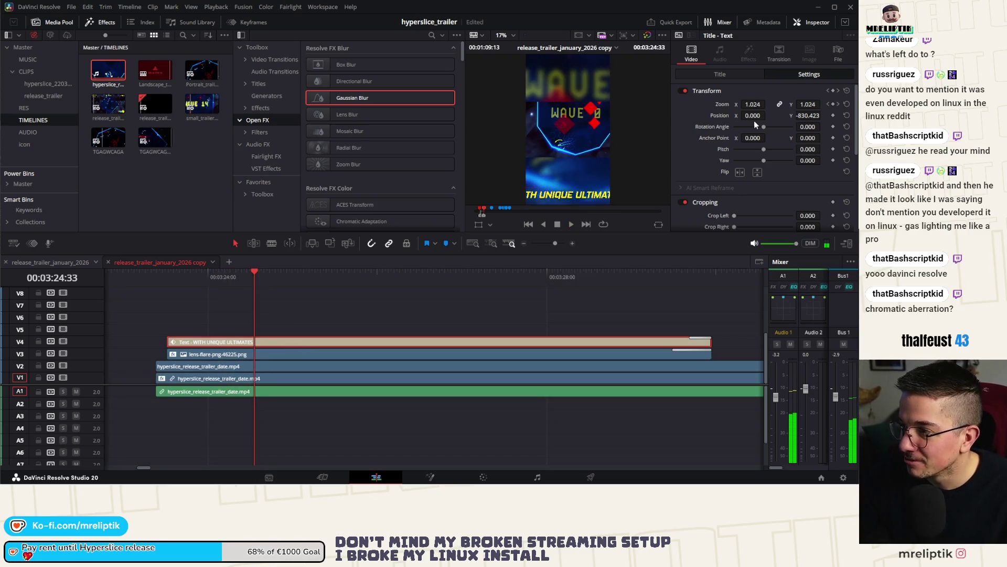
Set the copied title's size to 38 and its text to RELEASES ON JANUARY 16 / STEAM & ITCH.IO.
click(741, 74)
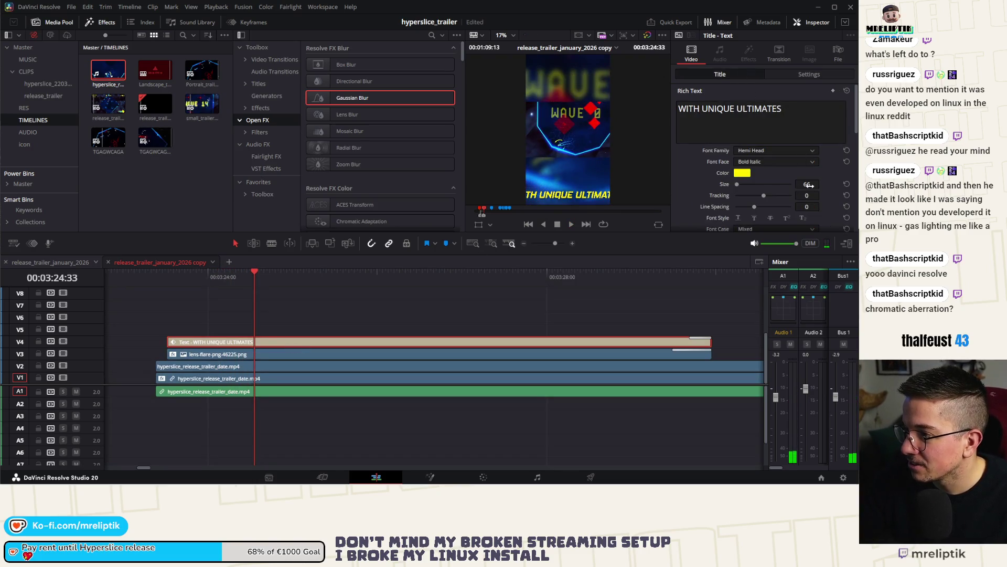
drag(822, 184, 813, 184)
triple_click(790, 111)
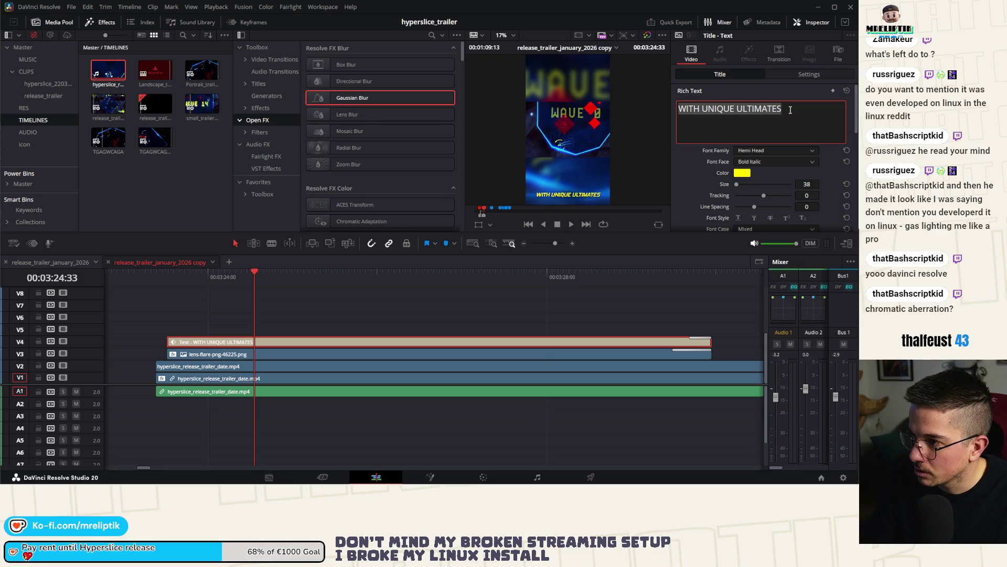
text(R)
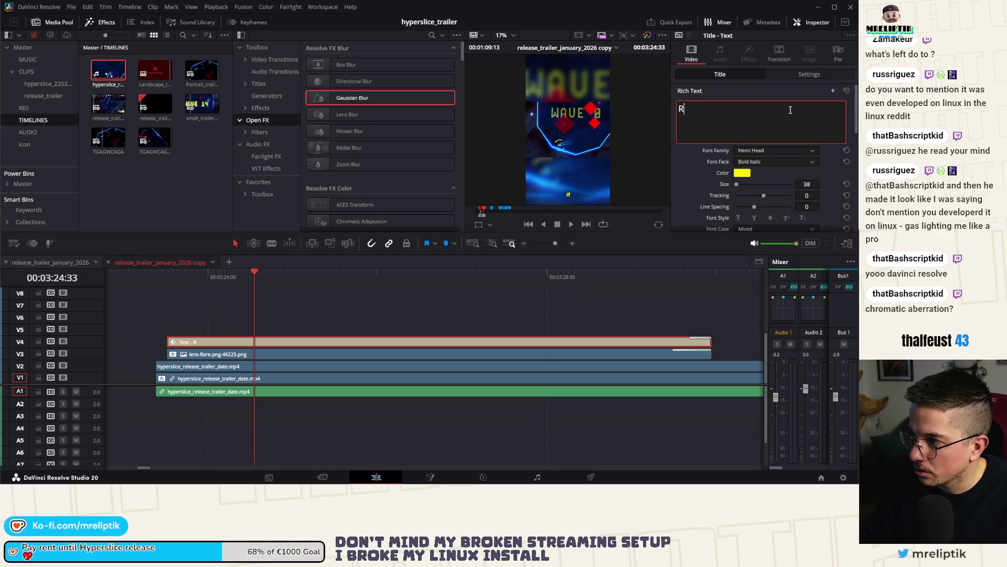
text(ELEASES O)
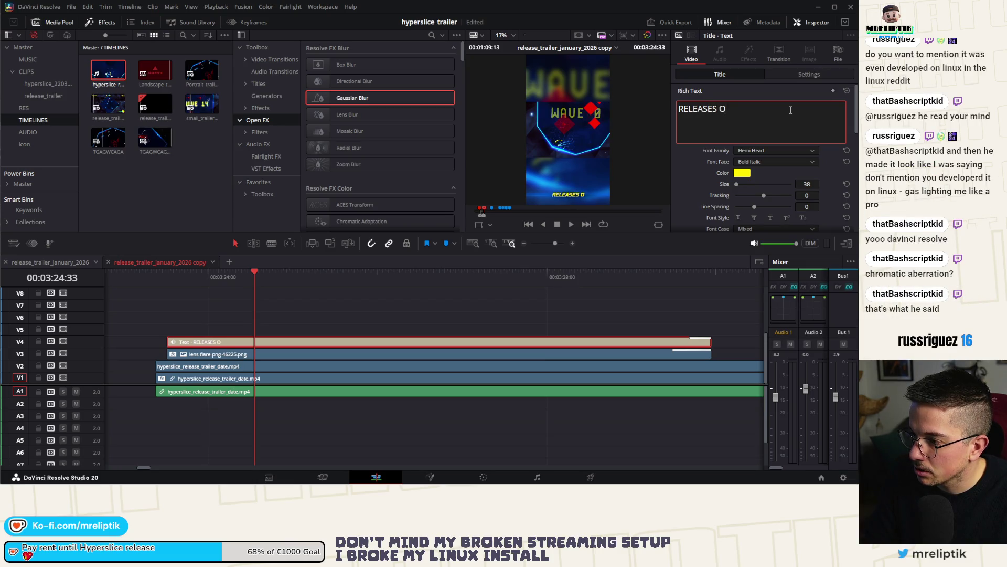
text(N JANUARY 16)
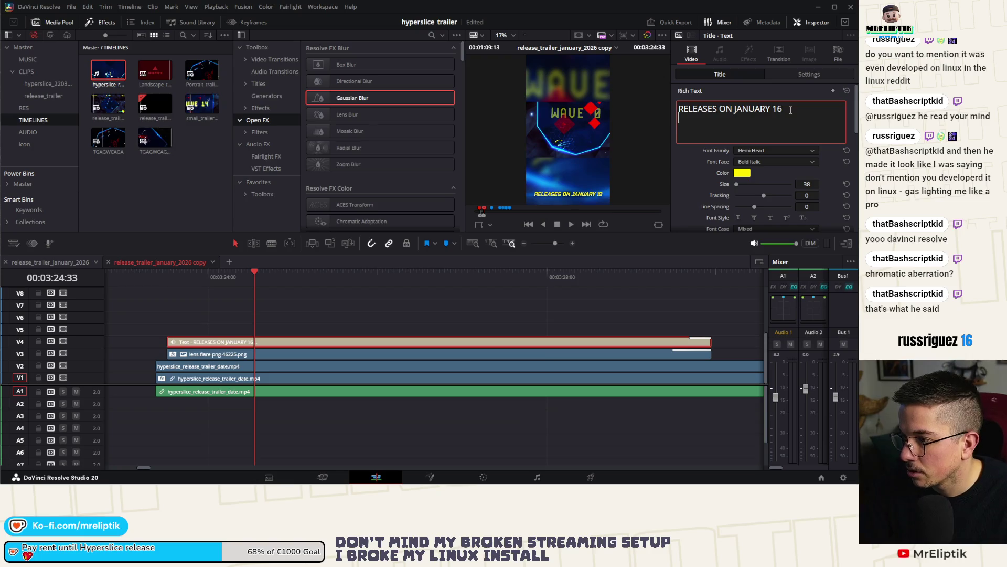
text(STE)
text( ITCH.IO)
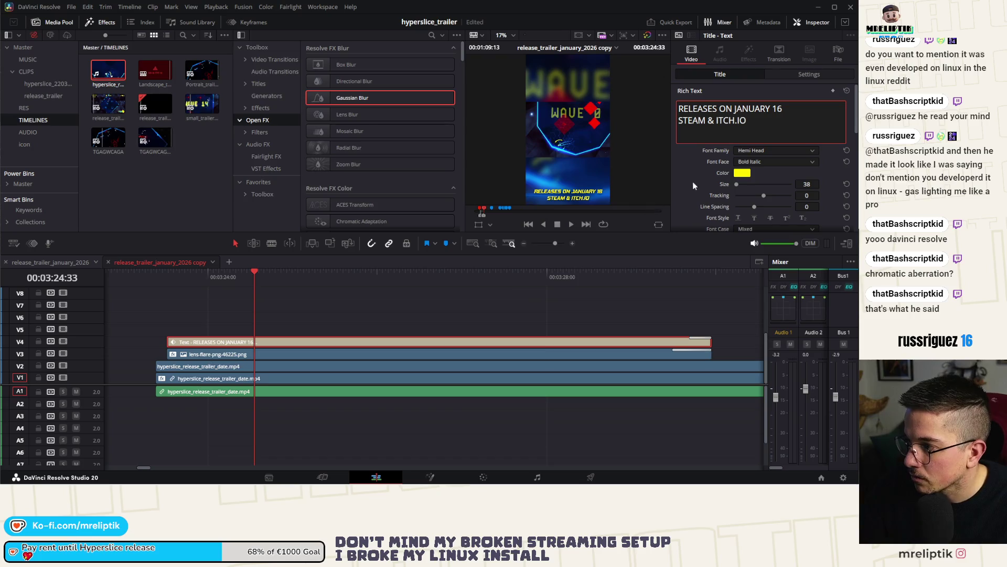
Raise the caption's Position Y to place it at the top of the frame.
click(809, 74)
mouse_move(807, 110)
mouse_down()
mouse_move(853, 111)
mouse_move(804, 116)
mouse_move(853, 96)
mouse_up()
click(230, 355)
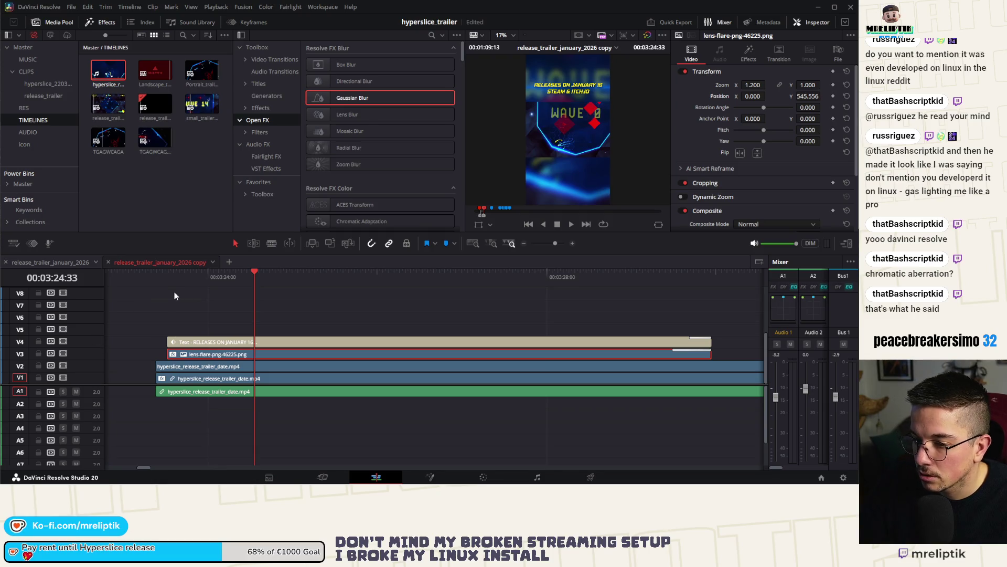
Select the caption and lens-flare clips, nudge them slightly earlier, and preview.
scroll(178, 343, up, 3)
ctrl+click(181, 341)
drag(191, 355, 178, 352)
click(134, 270)
key(space)
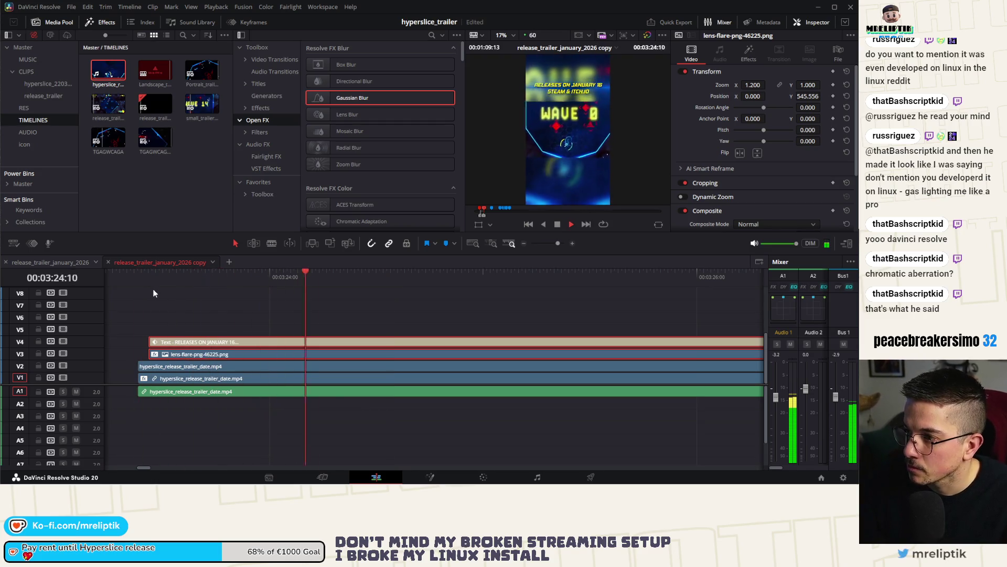
Review the timing and move both clips to start at about 00:03:25.
scroll(212, 275, down, 1)
click(213, 273)
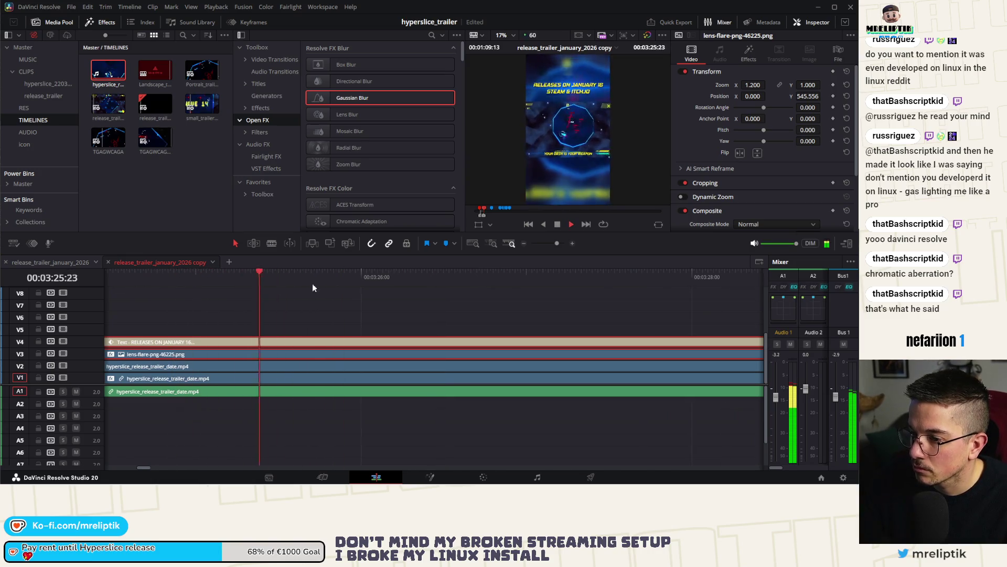
scroll(248, 293, down, 2)
click(254, 293)
scroll(262, 298, up, 2)
key(space)
drag(350, 273, 375, 274)
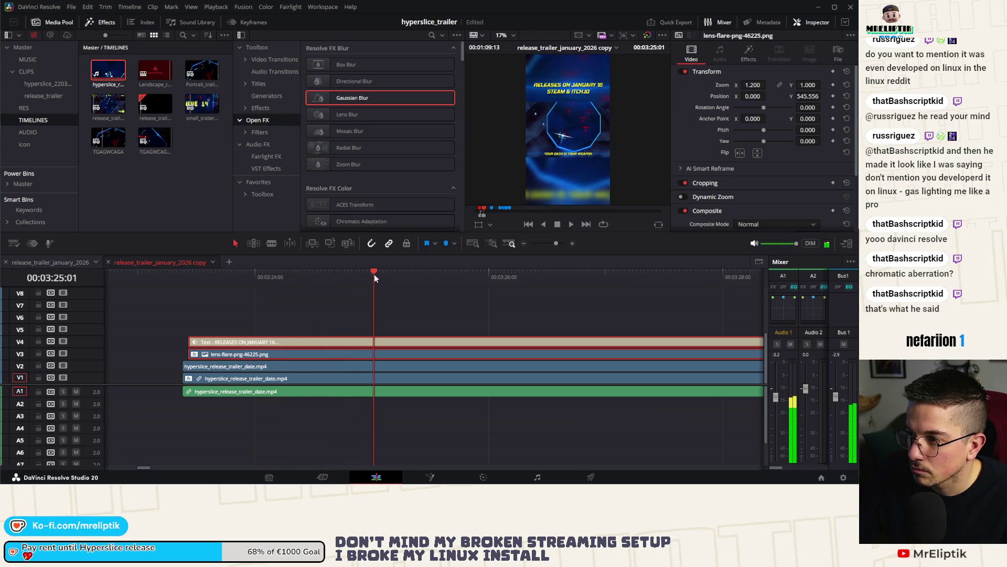
drag(265, 348, 443, 354)
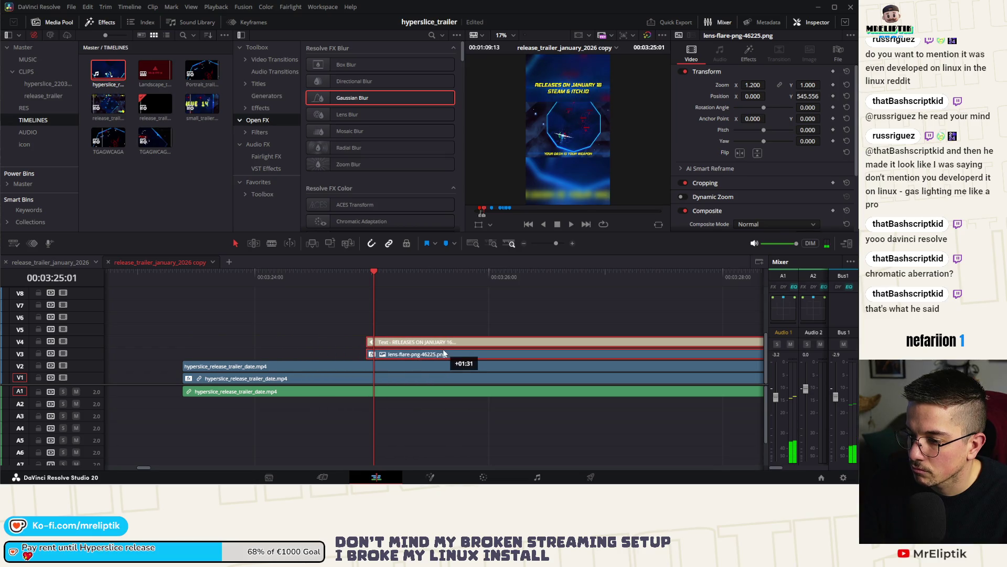
Play back the caption timing and lengthen the caption and lens-flare clips.
key(space)
scroll(370, 282, down, 3)
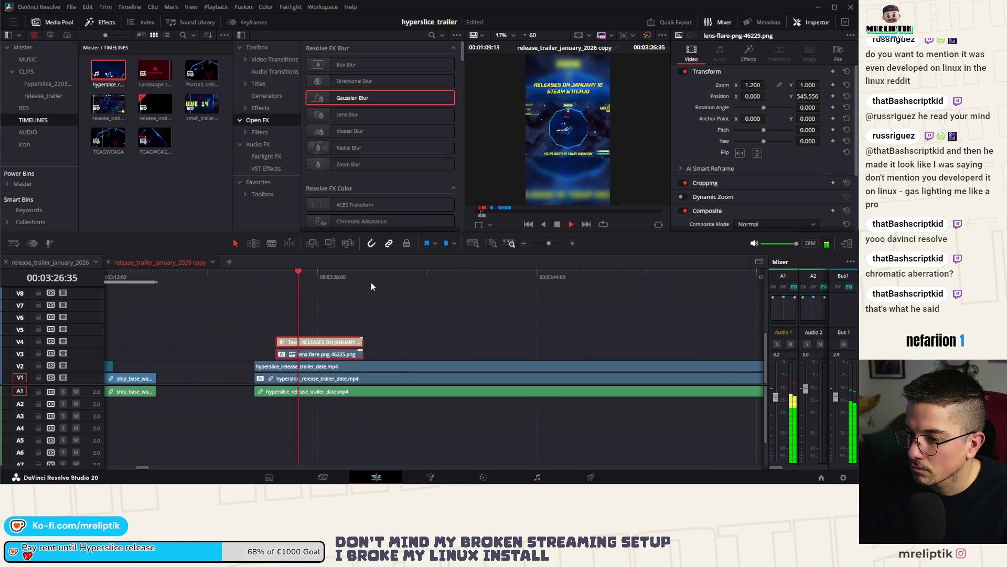
scroll(371, 282, down, 2)
drag(338, 348, 626, 348)
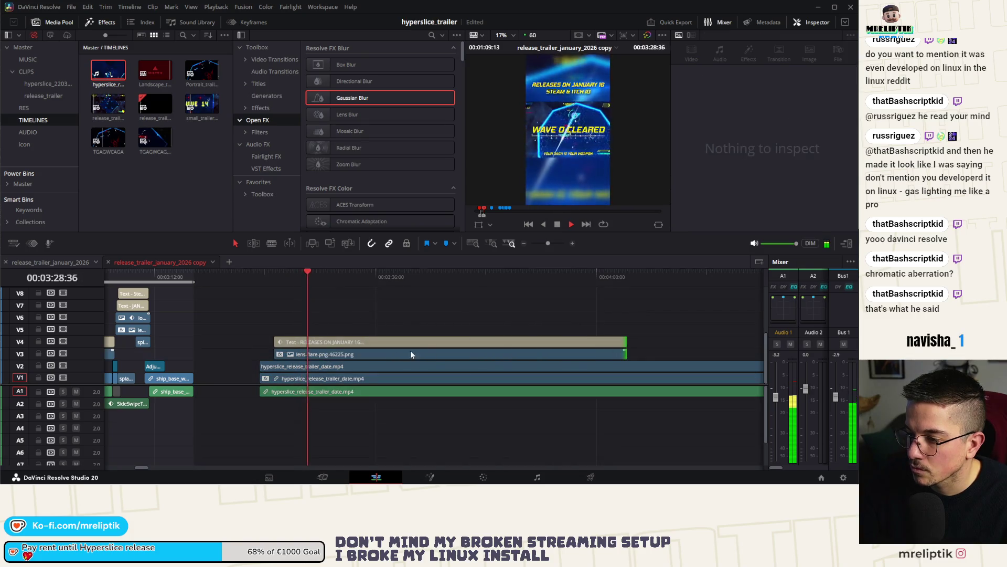
scroll(307, 359, left, 2)
scroll(442, 357, right, 4)
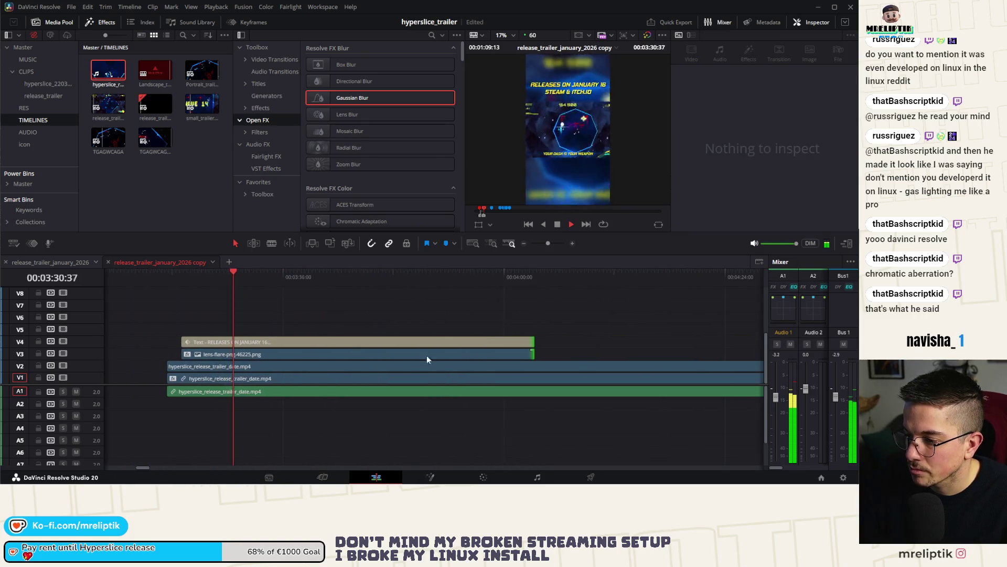
scroll(452, 355, down, 1)
drag(514, 354, 627, 354)
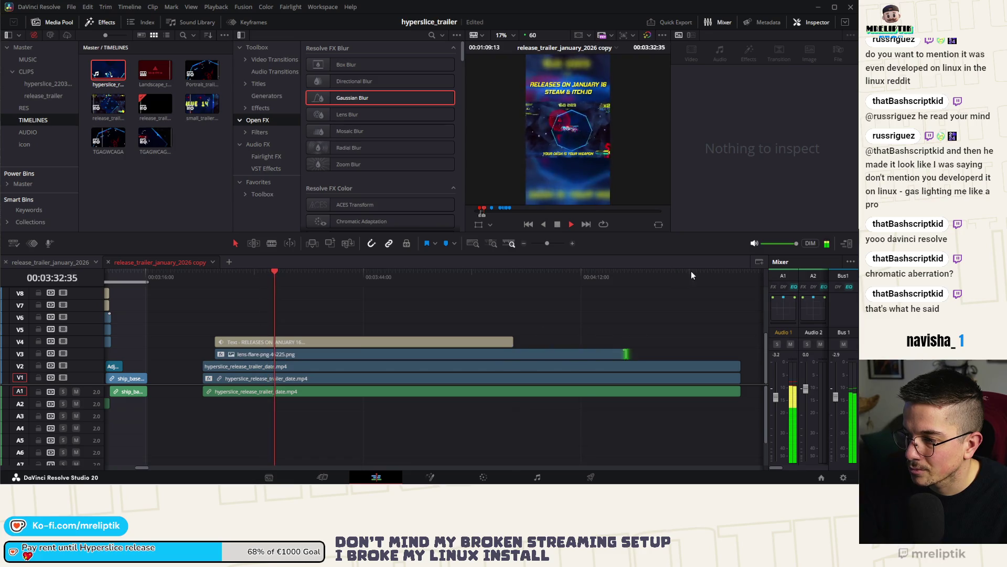
Trim the V3 lens-flare clip's end back to the playhead at about 4:24.
click(660, 274)
scroll(603, 299, right, 3)
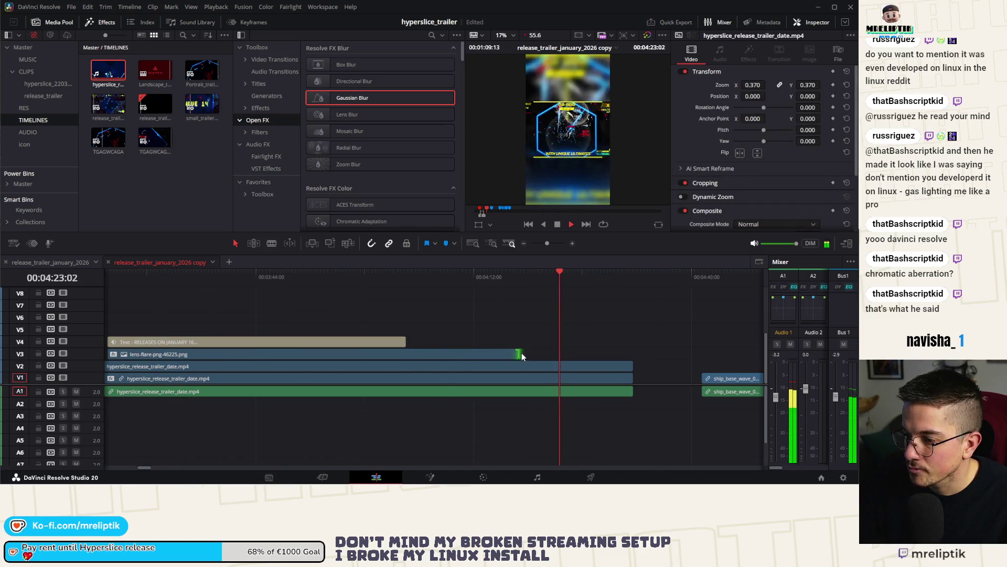
key(space)
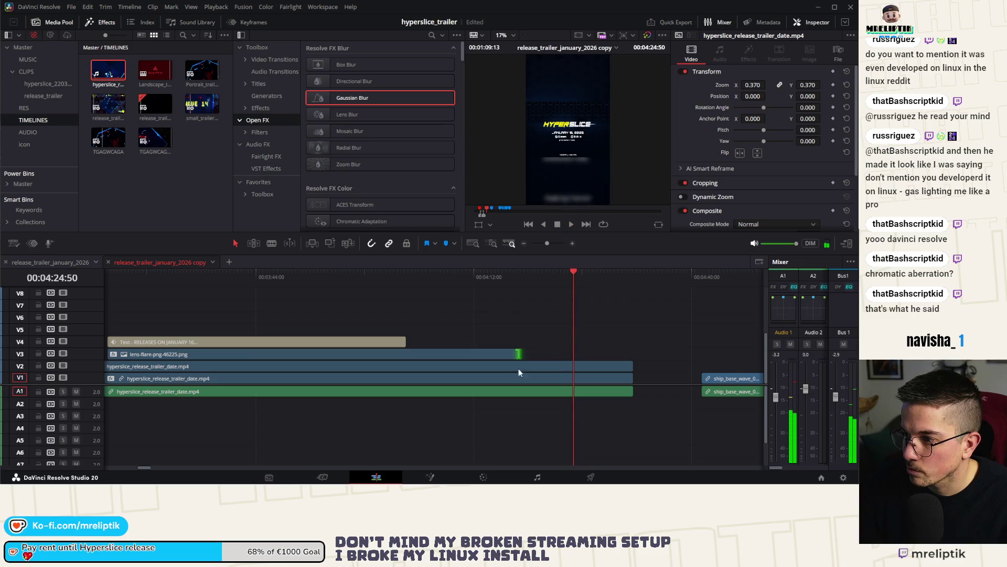
drag(518, 354, 570, 355)
click(565, 279)
scroll(574, 303, up, 5)
mouse_move(557, 277)
mouse_down()
mouse_move(493, 279)
mouse_move(555, 282)
mouse_up()
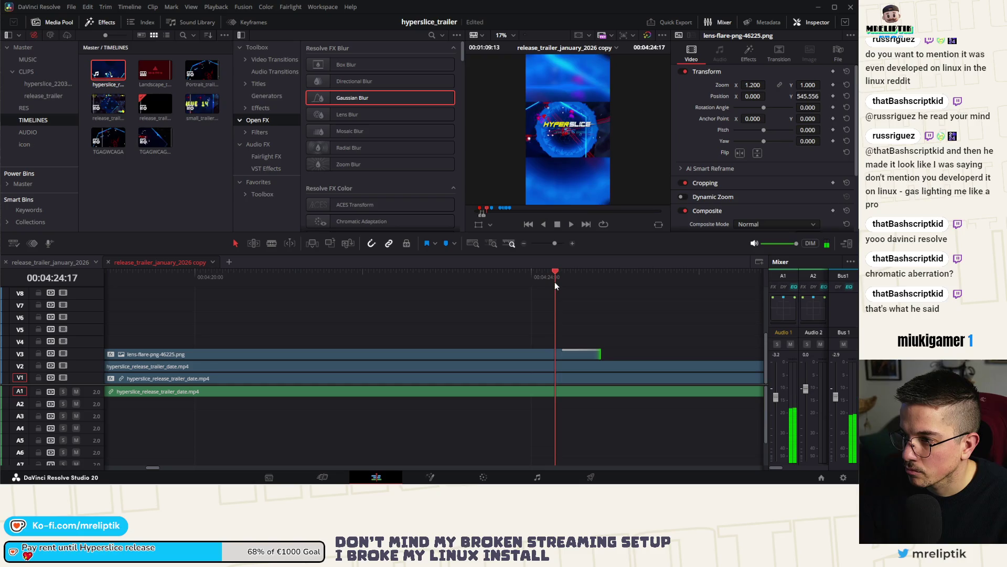
drag(596, 356, 554, 357)
Extend the V4 release-date Text clip's end out to the playhead.
scroll(464, 333, down, 3)
scroll(464, 334, down, 2)
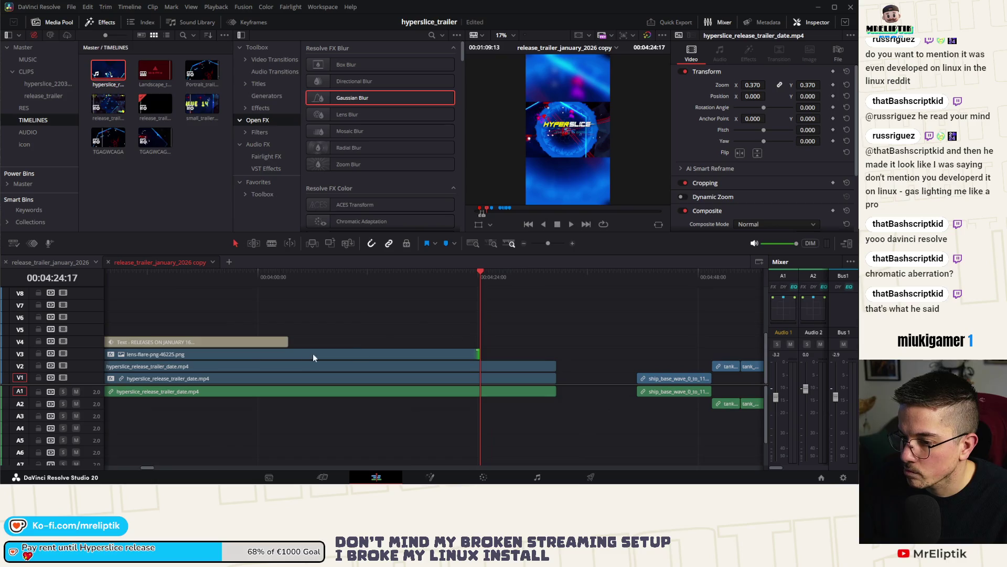
drag(288, 344, 480, 340)
scroll(191, 340, up, 5)
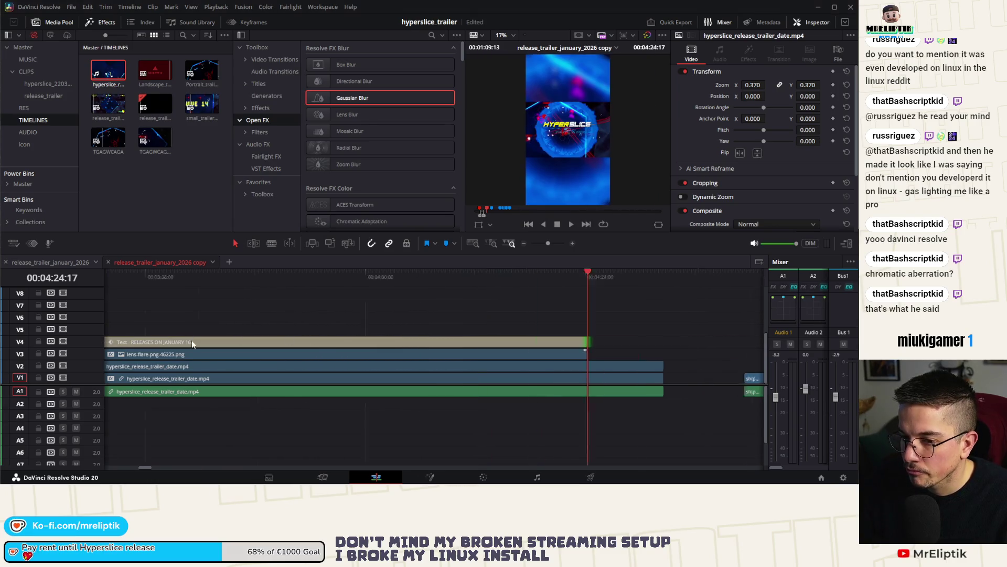
Show the keyframe lane and move the Text clip's zoom keyframe to the playhead.
click(33, 244)
scroll(252, 368, down, 4)
click(252, 342)
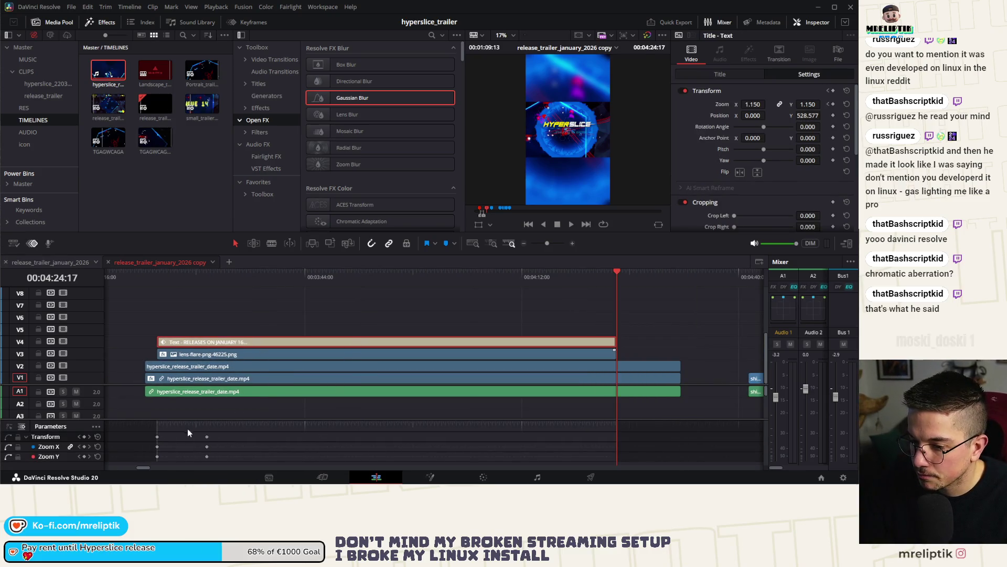
drag(206, 436, 615, 442)
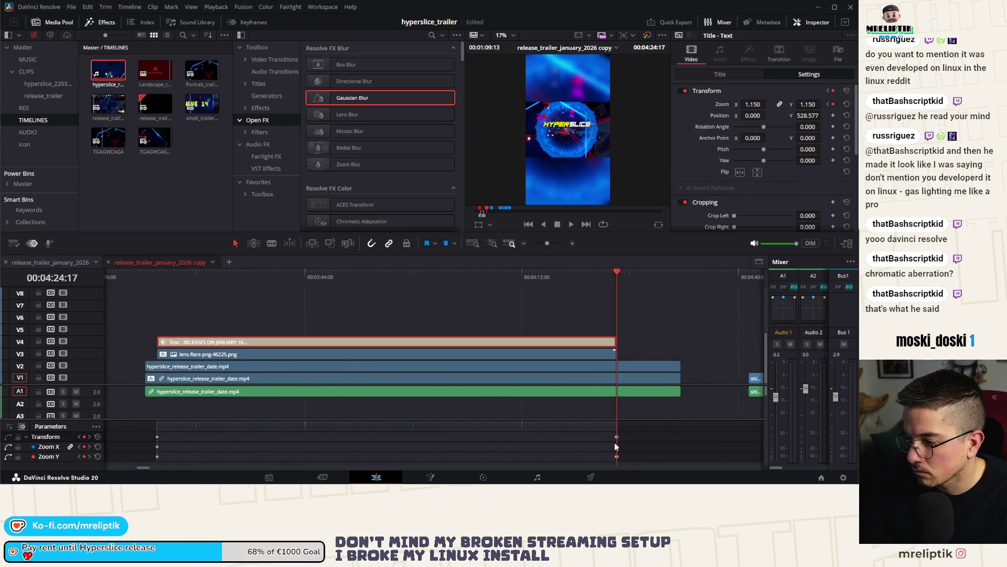
scroll(332, 352, down, 1)
Play back the release-date text's slow zoom-in to check the animation.
click(219, 278)
key(space)
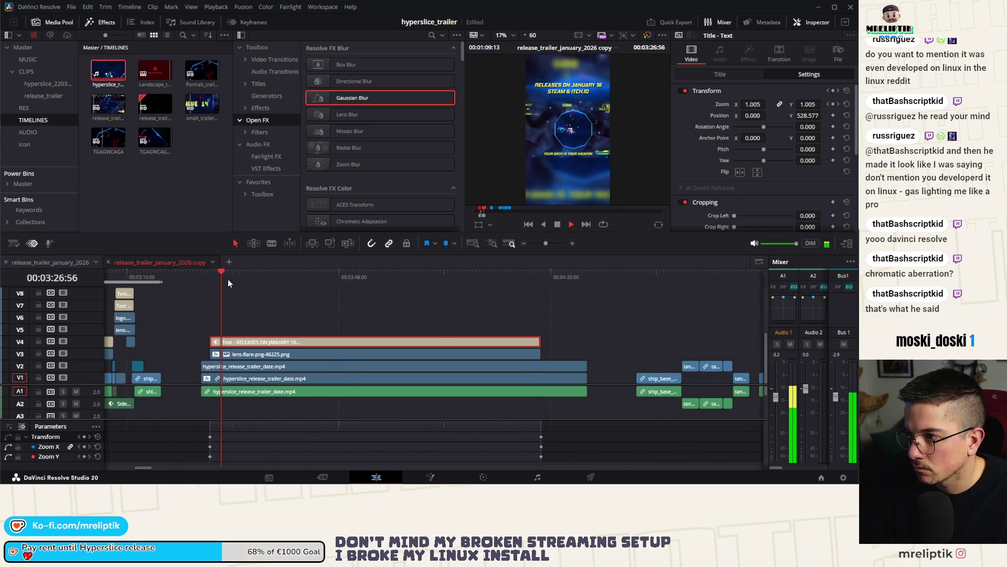
click(361, 277)
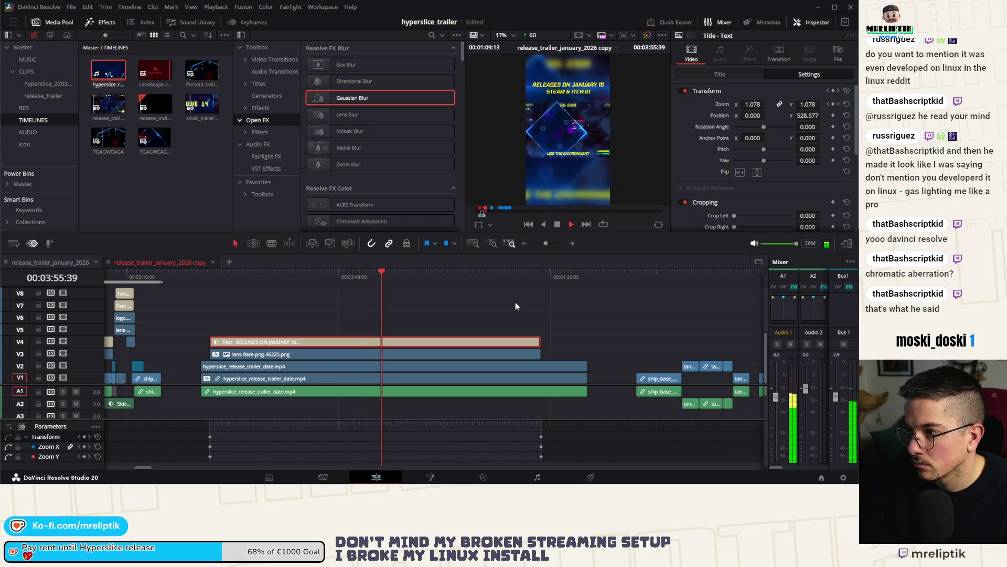
click(514, 277)
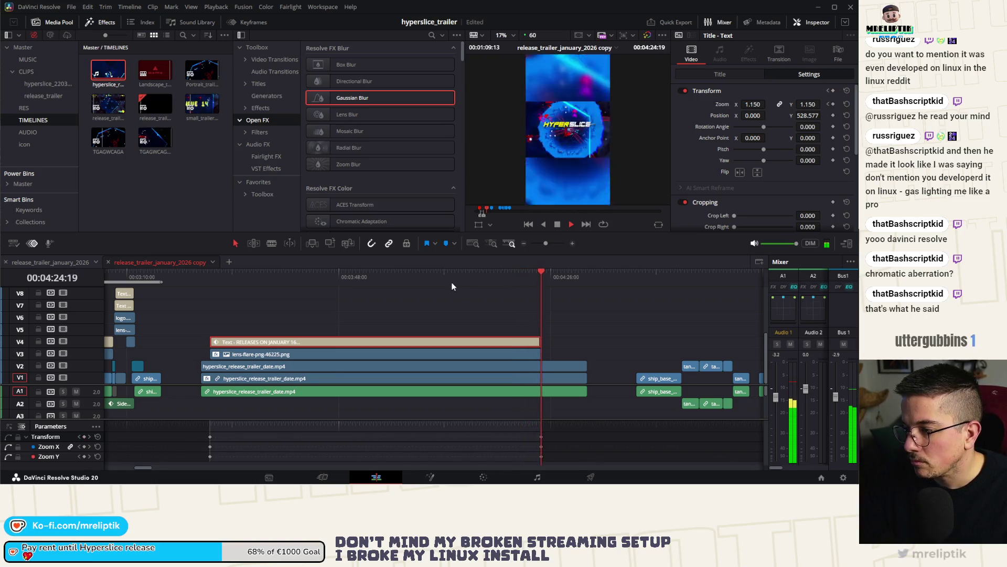
key(space)
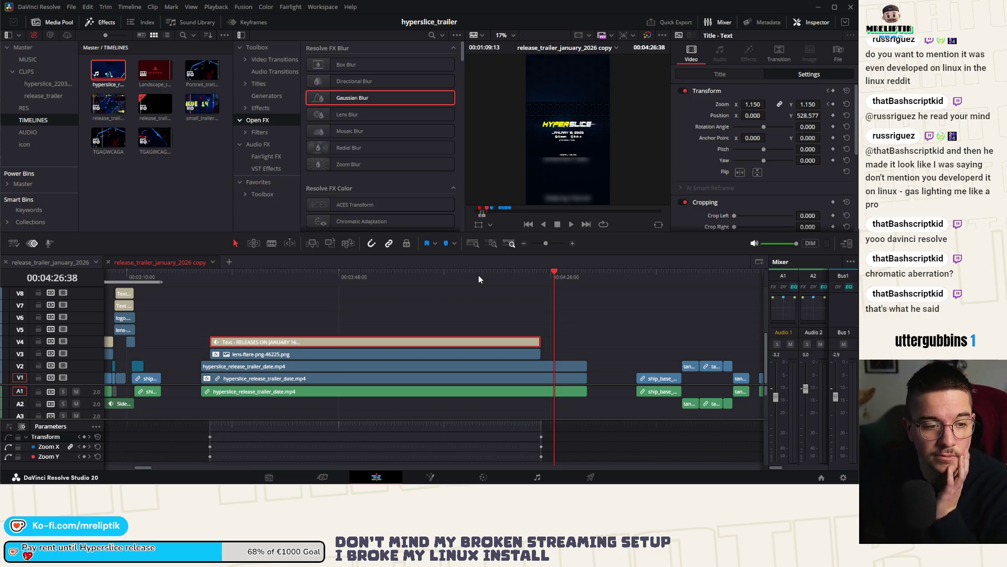
scroll(243, 325, down, 2)
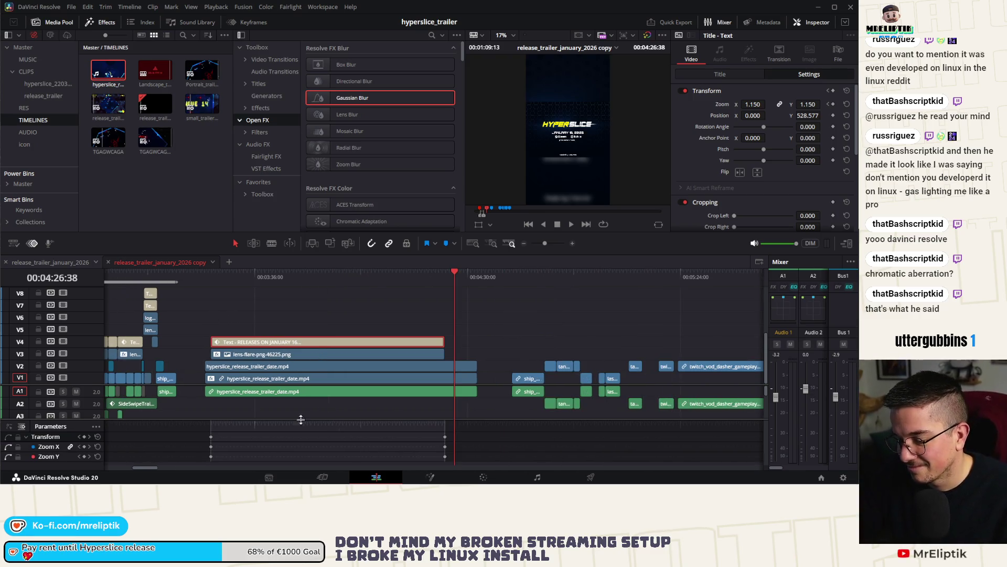
click(589, 478)
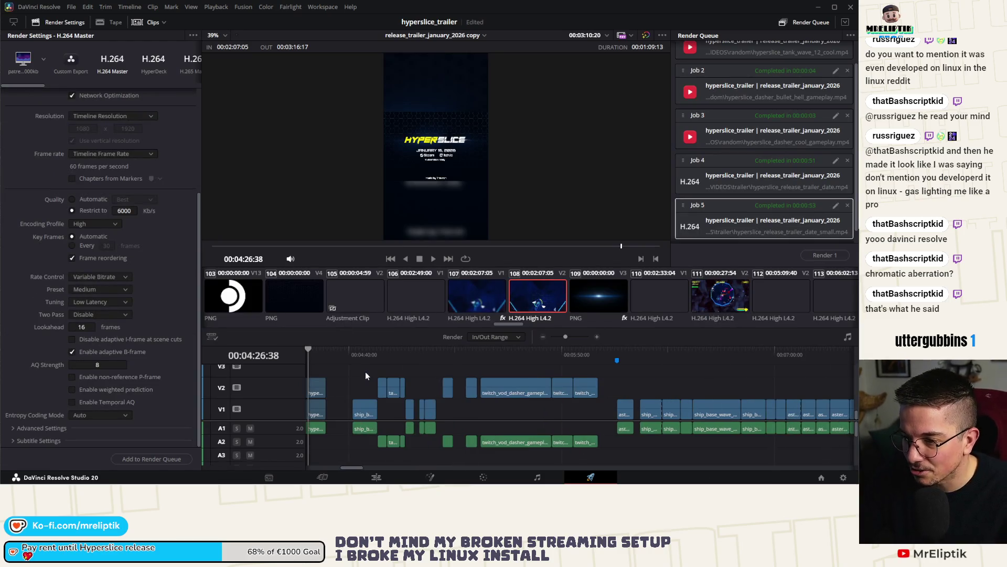
On the Deliver page, hide Clips and mark the In point at 00:03:23:23.
scroll(364, 374, left, 3)
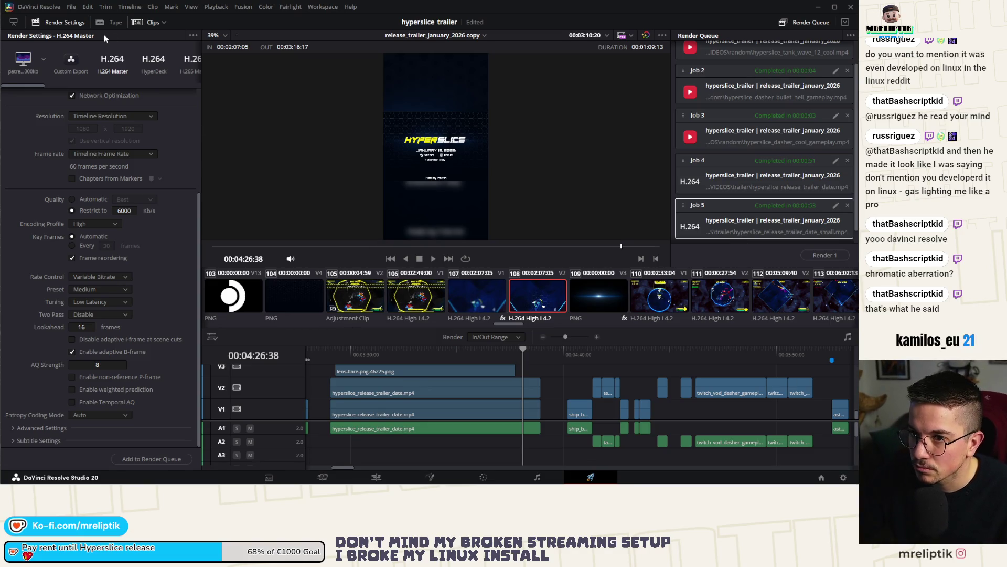
click(134, 23)
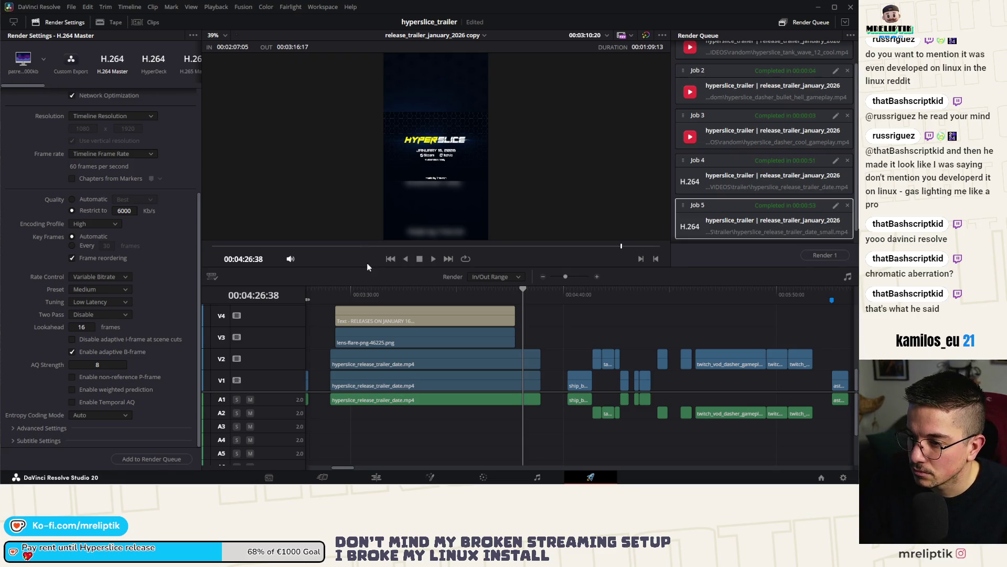
mouse_move(354, 268)
mouse_down()
mouse_move(354, 247)
mouse_move(329, 274)
mouse_up()
click(334, 274)
key(i)
key(o)
drag(410, 275, 527, 276)
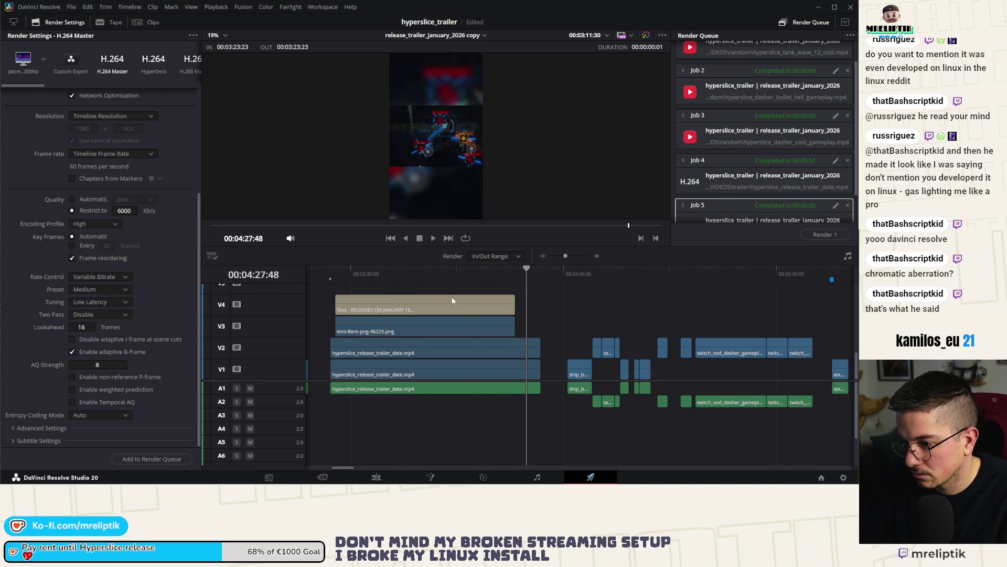
Mark the render Out point at 00:04:32:36 and preview the marked range.
scroll(459, 294, down, 6)
scroll(336, 331, up, 3)
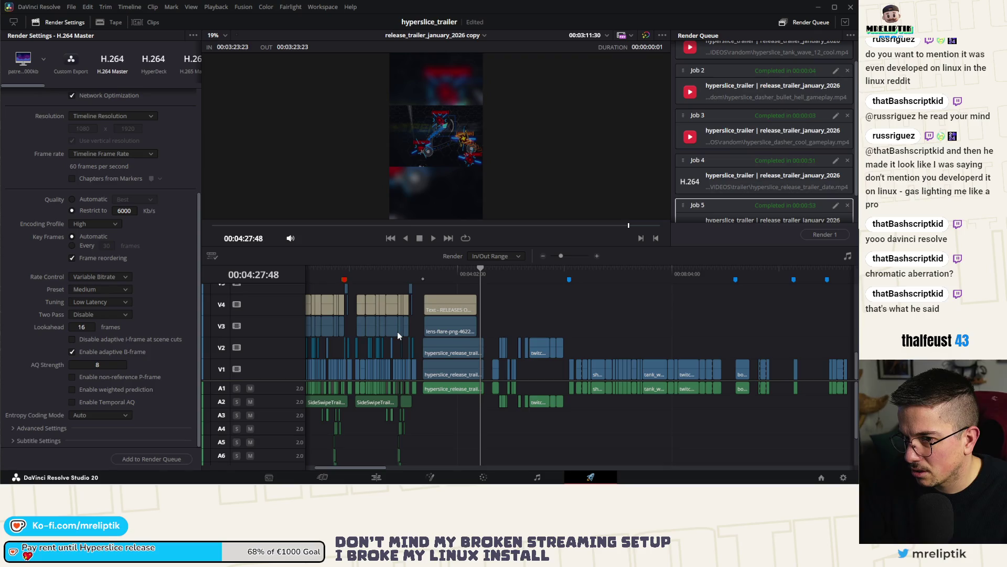
scroll(441, 328, up, 2)
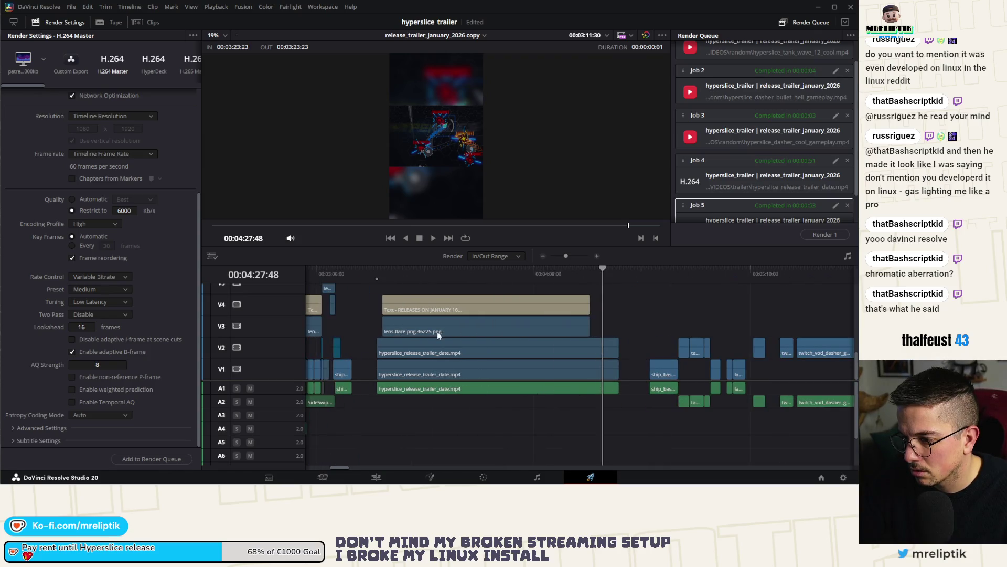
click(377, 270)
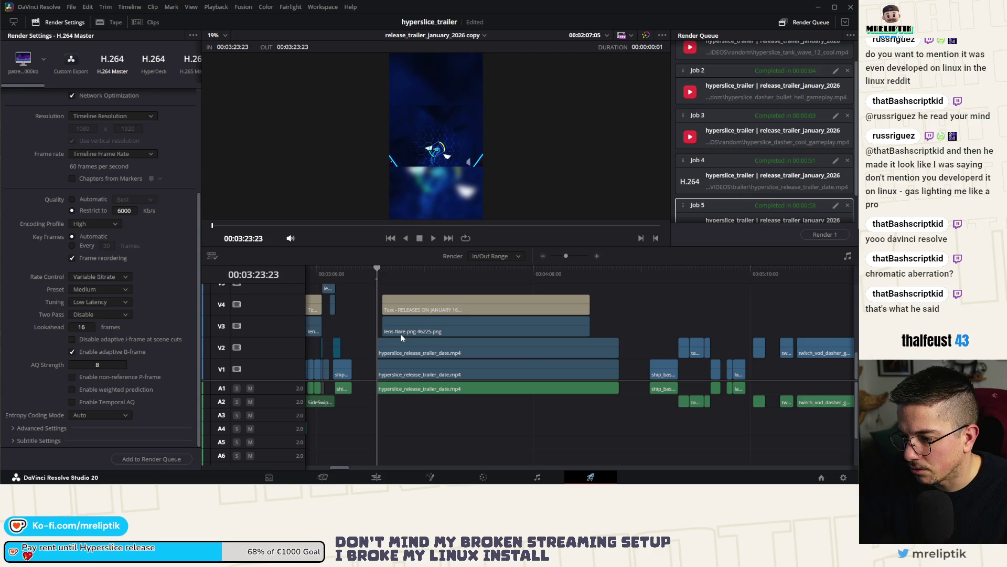
drag(506, 274, 619, 275)
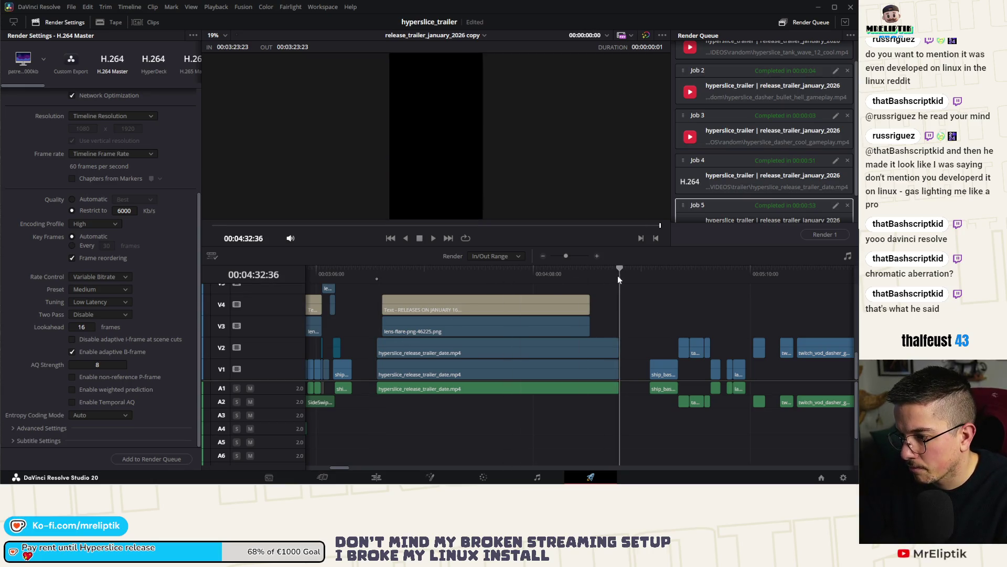
key(o)
drag(388, 270, 446, 271)
scroll(433, 276, down, 2)
key(space)
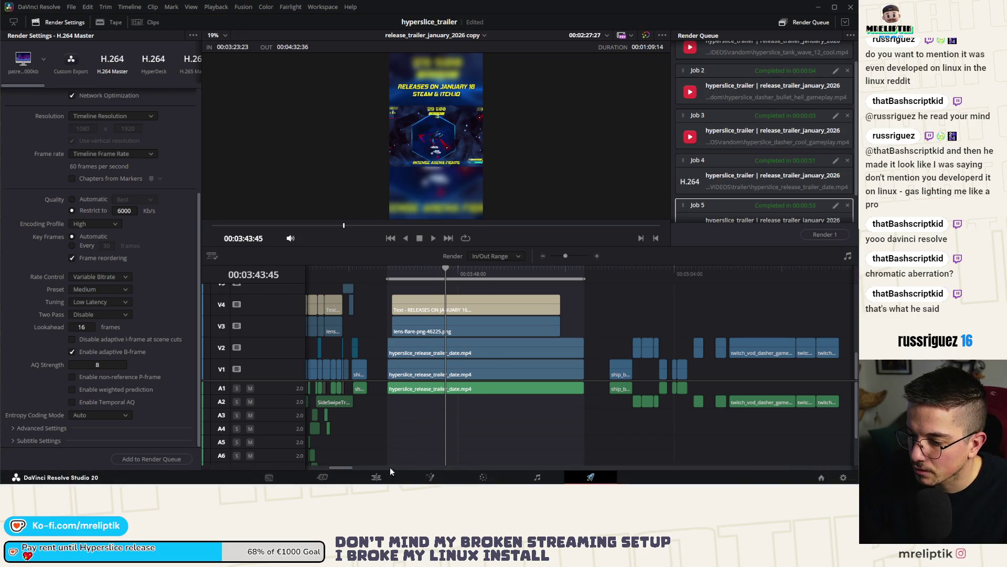
Back on the Edit page, place logo.png above the release-date Text clip.
click(376, 477)
mouse_move(354, 318)
mouse_down()
mouse_move(419, 321)
mouse_move(419, 330)
mouse_up()
scroll(419, 330, up, 3)
Stretch logo.png to match the Text clip and add a zoom keyframe at its start.
drag(214, 337, 697, 330)
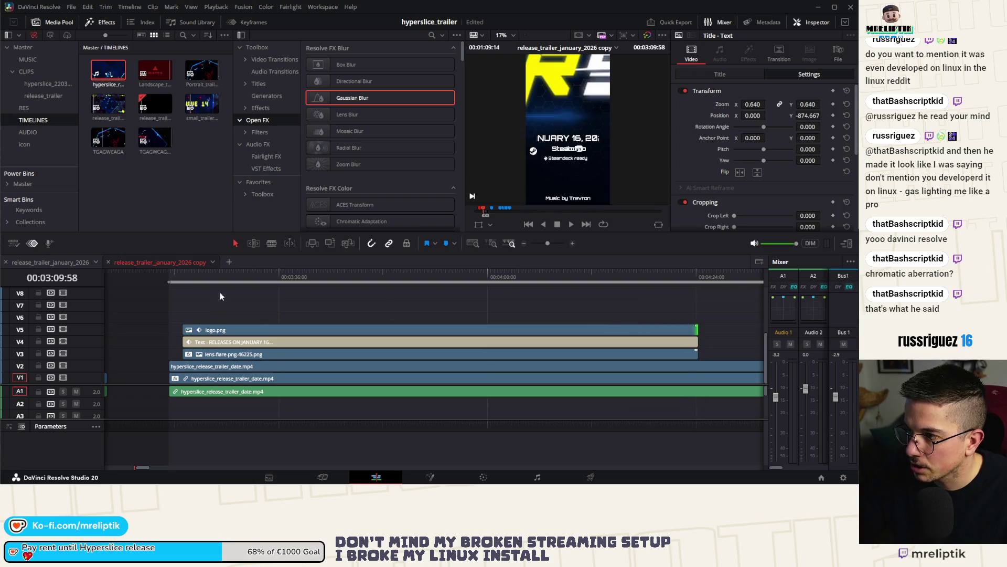
click(216, 283)
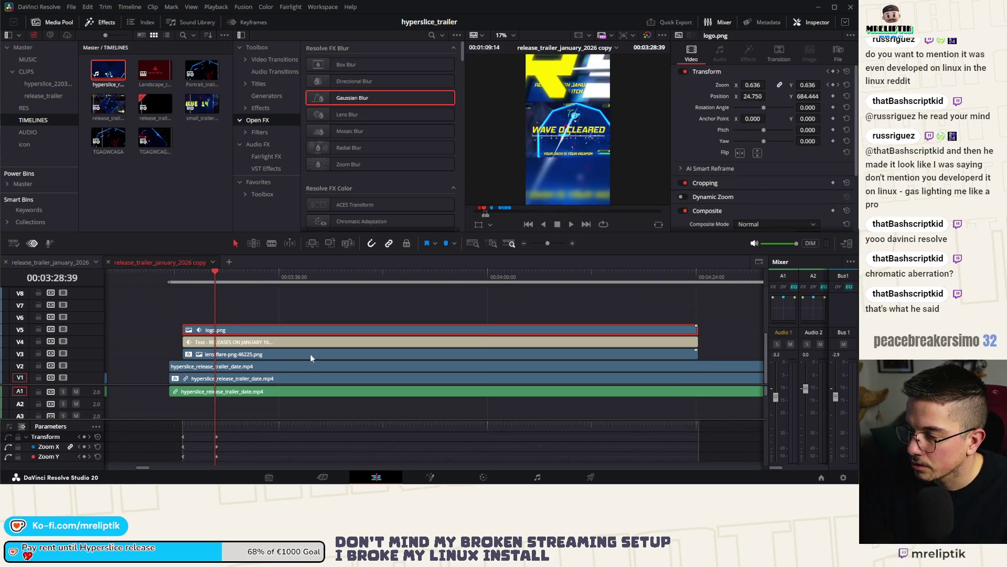
click(830, 86)
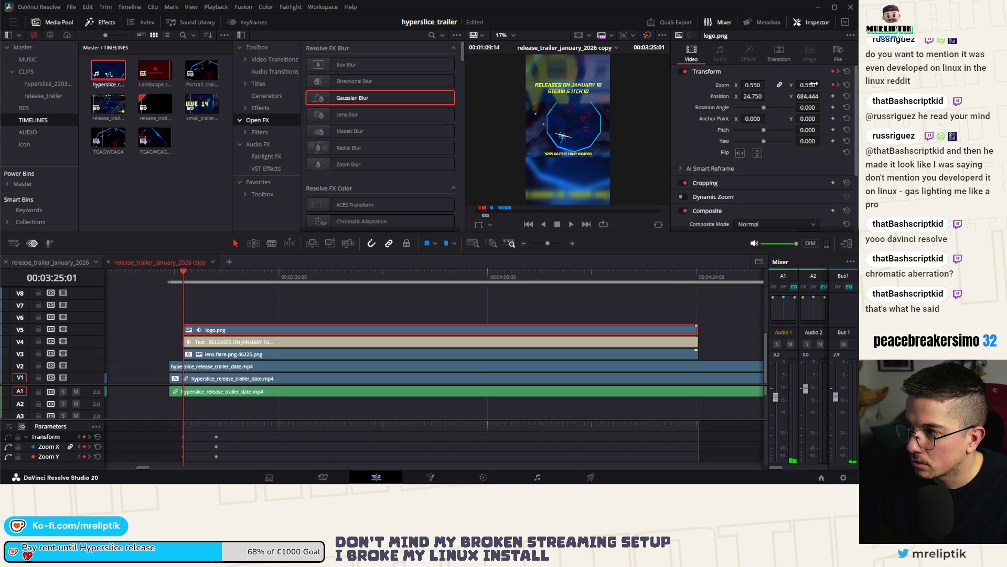
drag(816, 84, 816, 84)
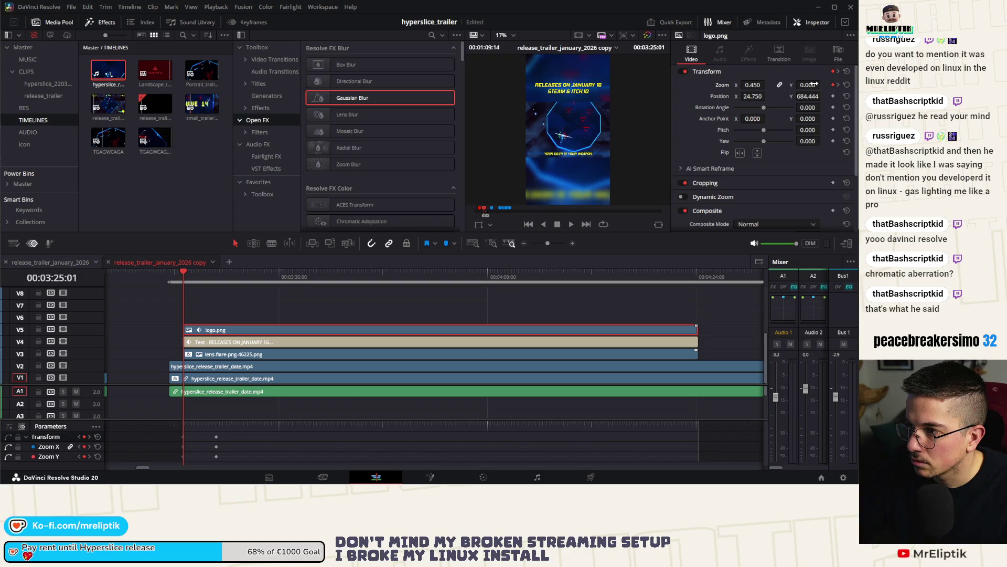
key(ctrl+z)
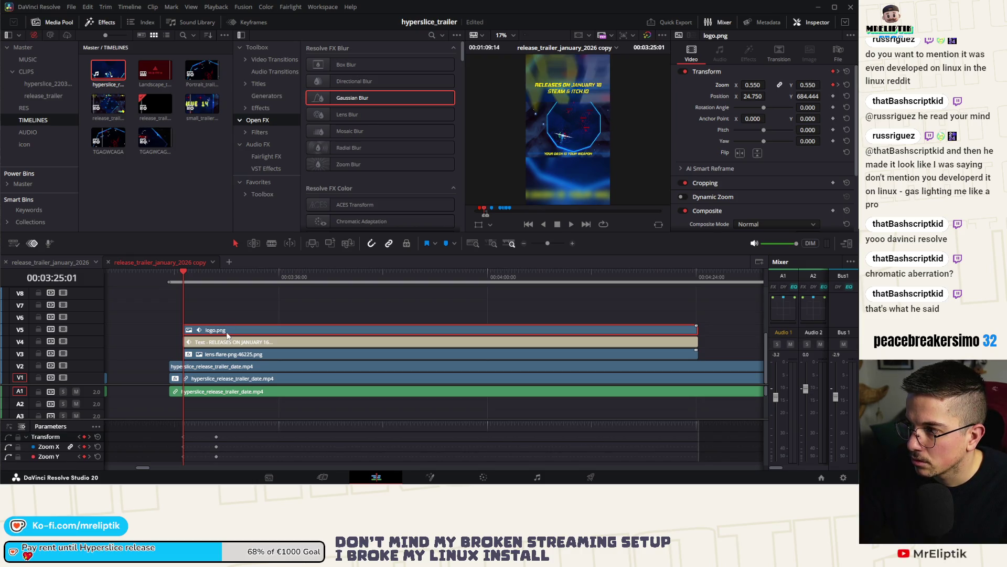
Scrub to check the logo's scale, then return to its first keyframe.
drag(187, 280, 203, 284)
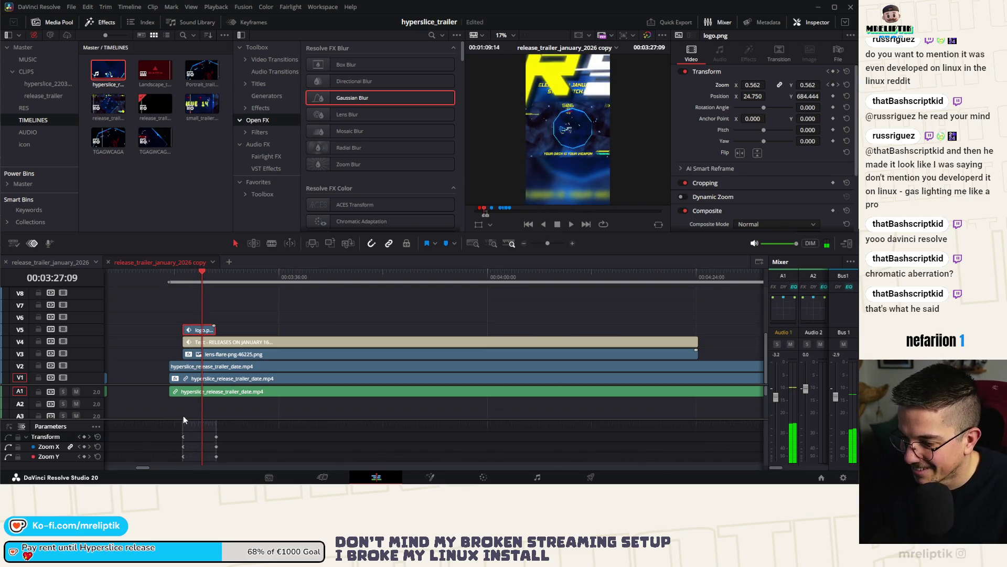
click(185, 274)
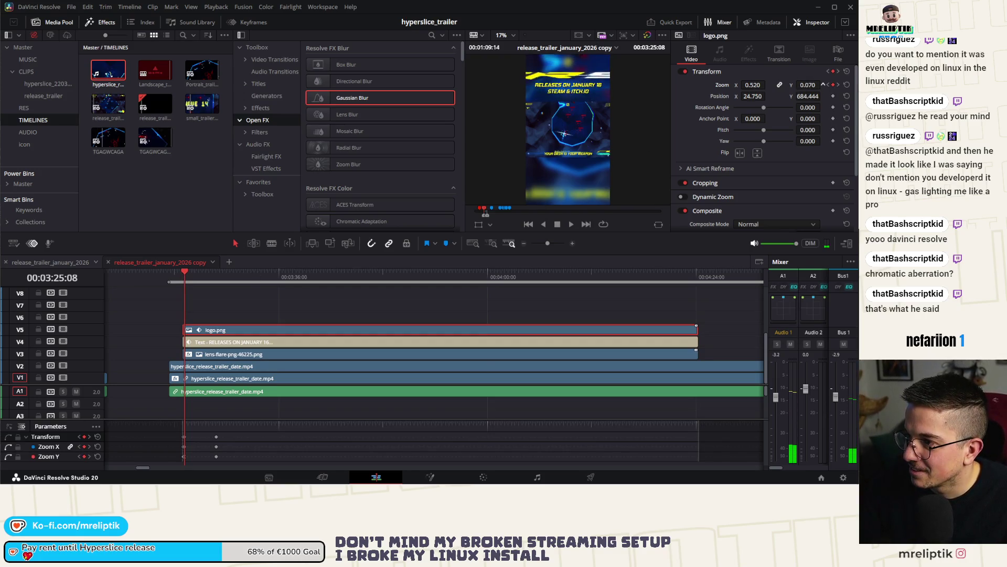
scroll(156, 326, up, 1)
scroll(156, 326, up, 3)
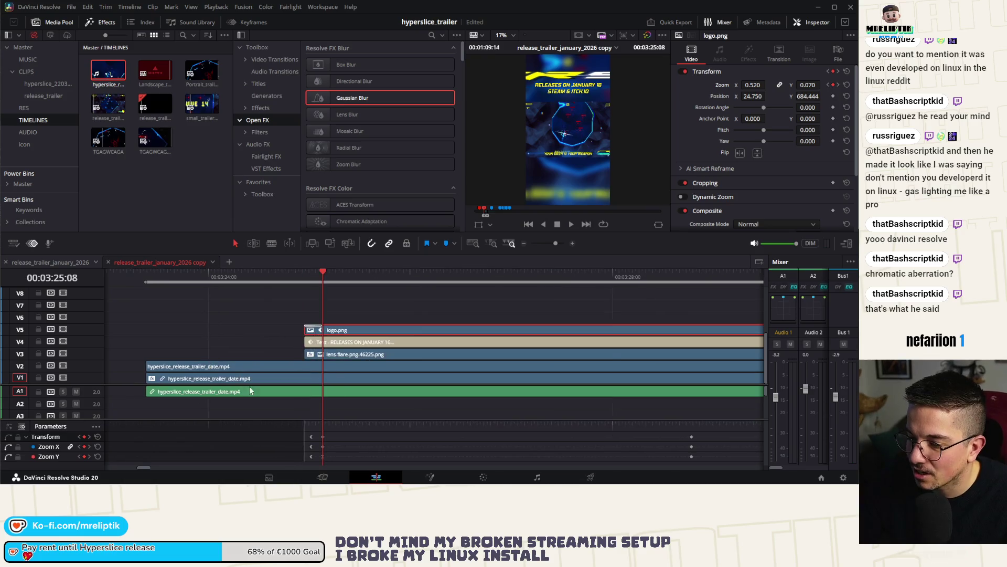
click(311, 424)
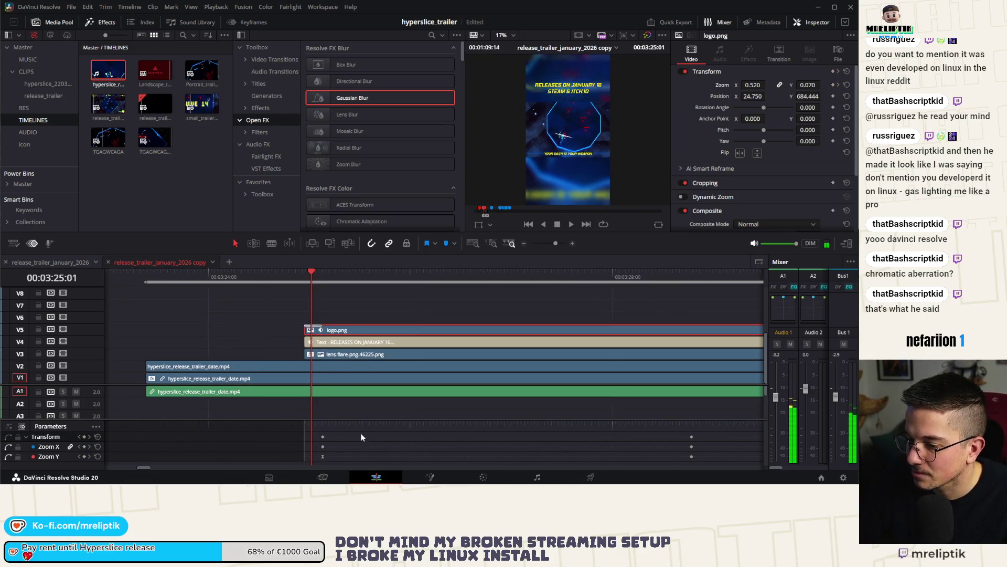
Shift the logo's zoom keyframes later and set Zoom X to 1.000 with Y matched.
drag(322, 439, 376, 441)
click(376, 283)
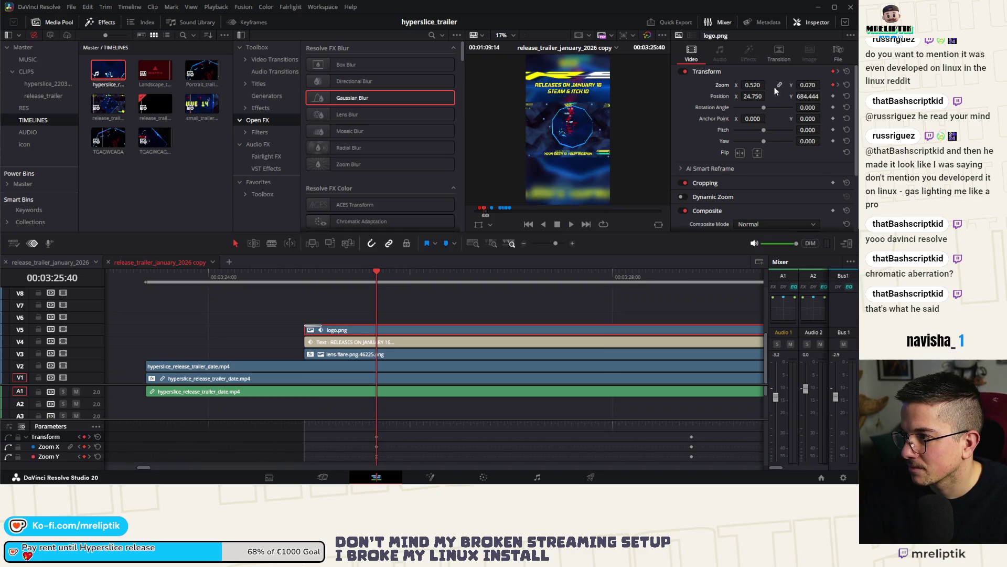
double_click(728, 87)
drag(808, 85, 823, 85)
click(780, 85)
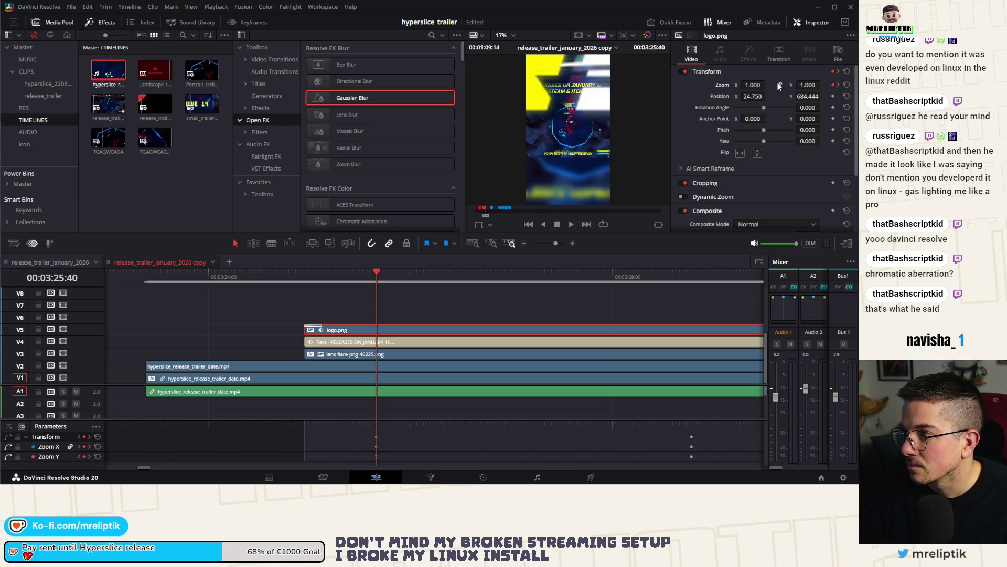
Shrink the logo's zoom at this keyframe, reading 1.000 × 0.550 at 00:03:28:47.
drag(805, 85, 820, 85)
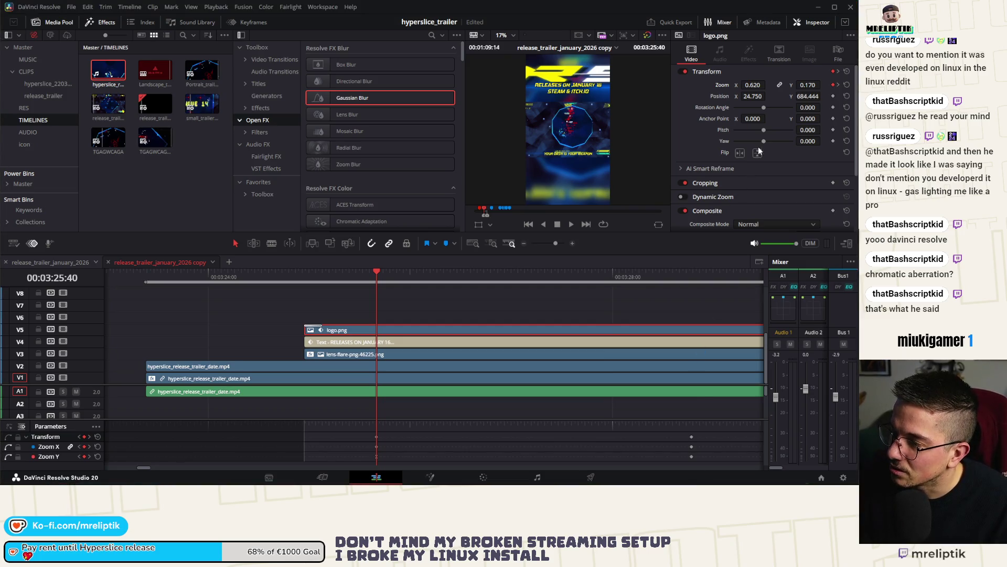
click(752, 85)
key(Return)
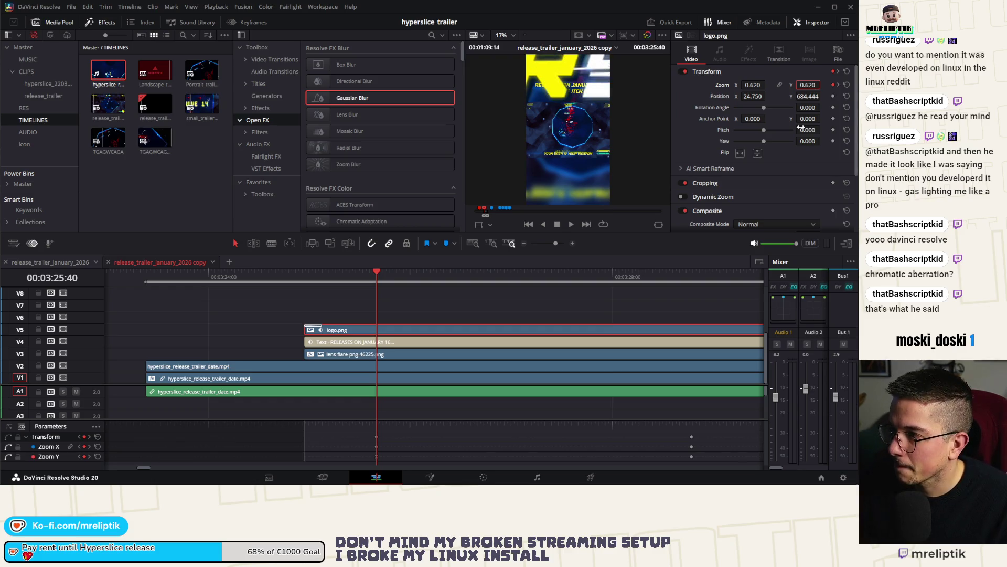
key(Return)
mouse_move(810, 84)
mouse_down()
mouse_move(747, 85)
mouse_move(766, 84)
mouse_up()
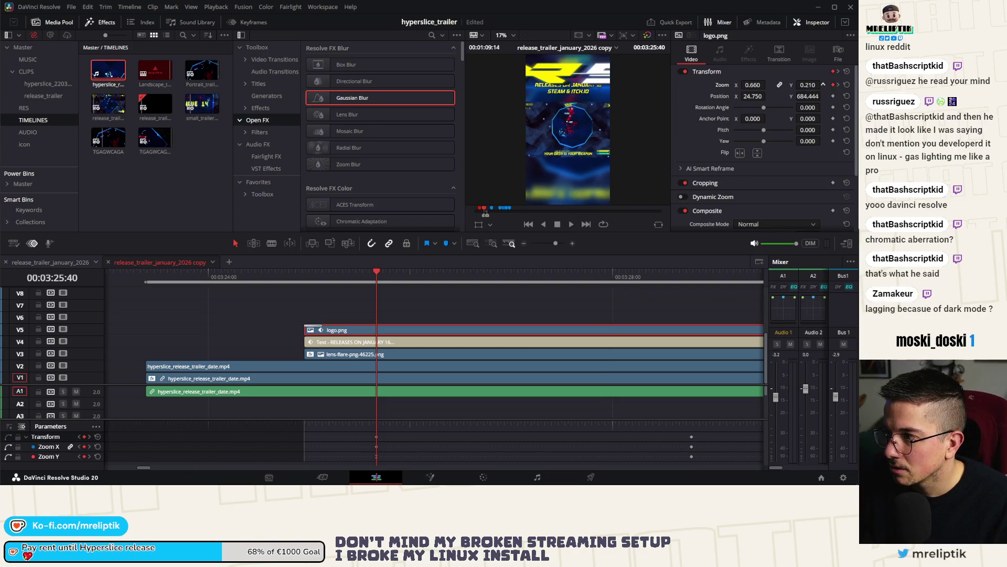
click(838, 84)
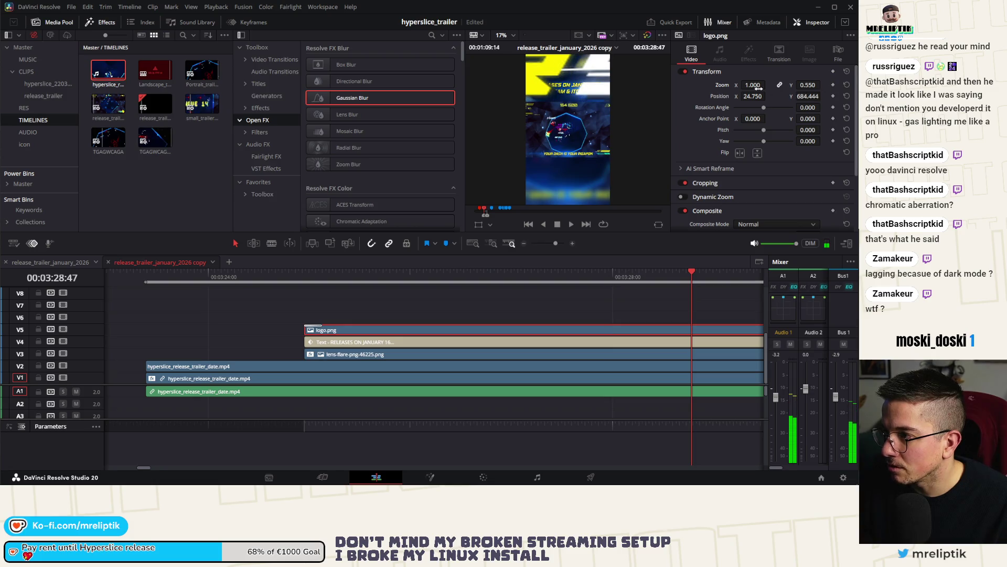
Link Zoom X/Y, scale the logo down and reset its position to centre.
key(bracketleft)
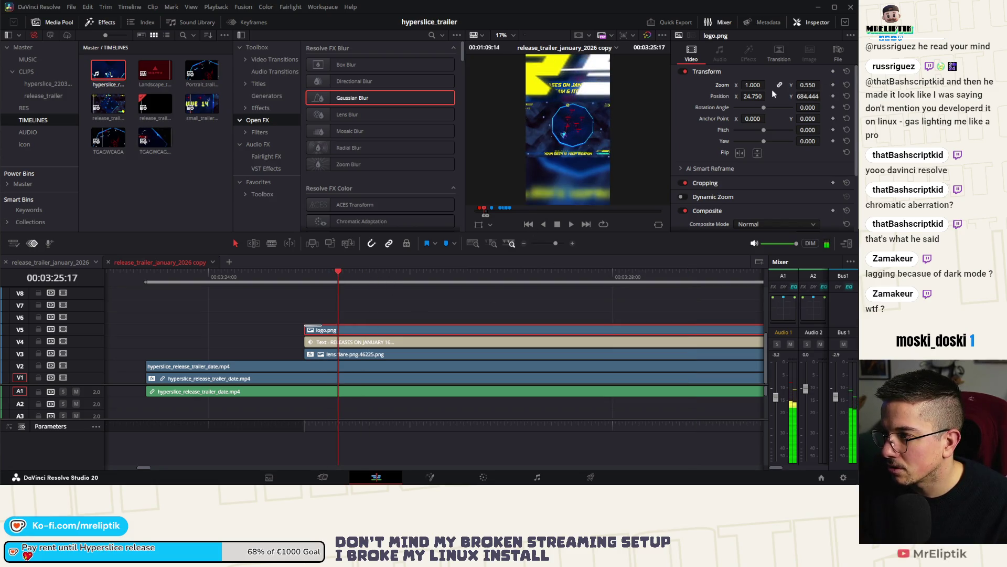
click(779, 85)
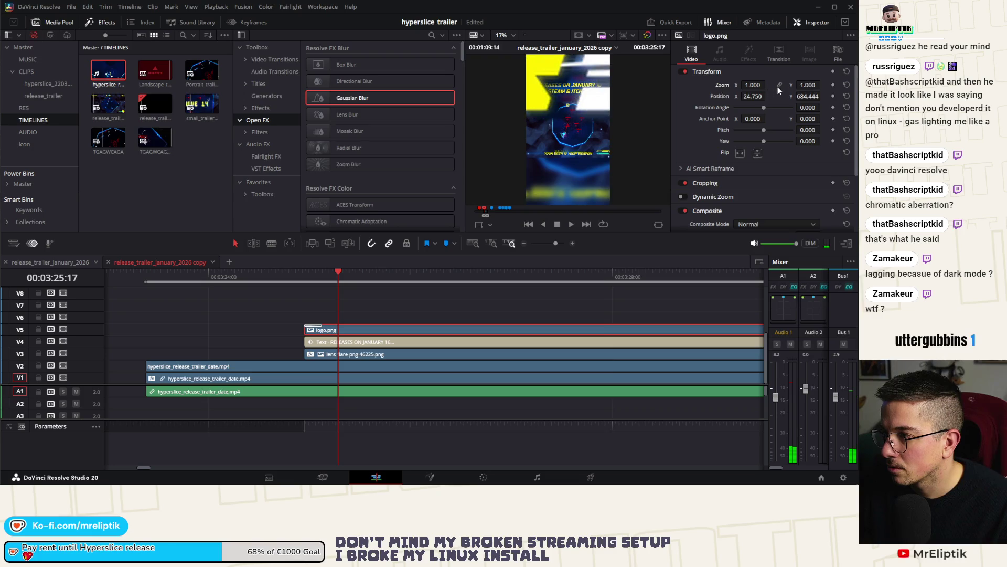
mouse_move(756, 86)
mouse_down()
mouse_move(768, 85)
mouse_move(724, 97)
mouse_move(768, 84)
mouse_move(758, 96)
mouse_move(828, 95)
mouse_up()
double_click(724, 97)
Fine-tune the logo to 0.060 zoom, nudge its position, and keyframe it at clip start.
drag(768, 84, 754, 86)
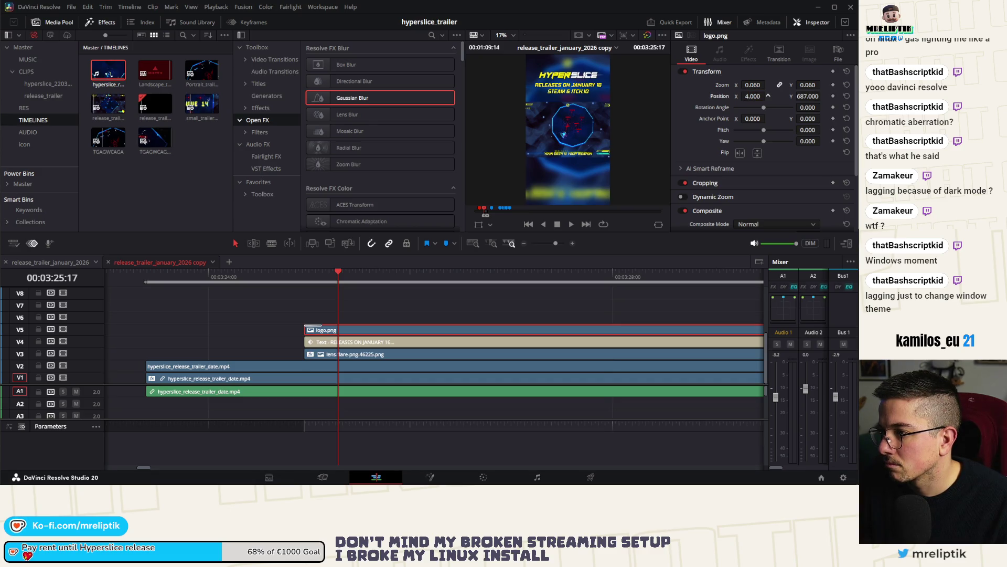
drag(768, 96, 753, 95)
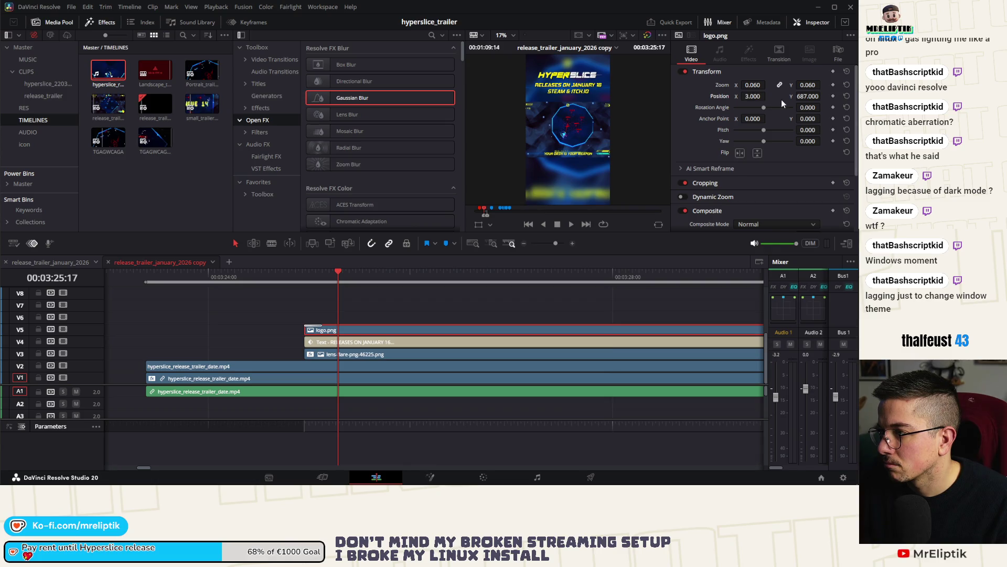
click(323, 271)
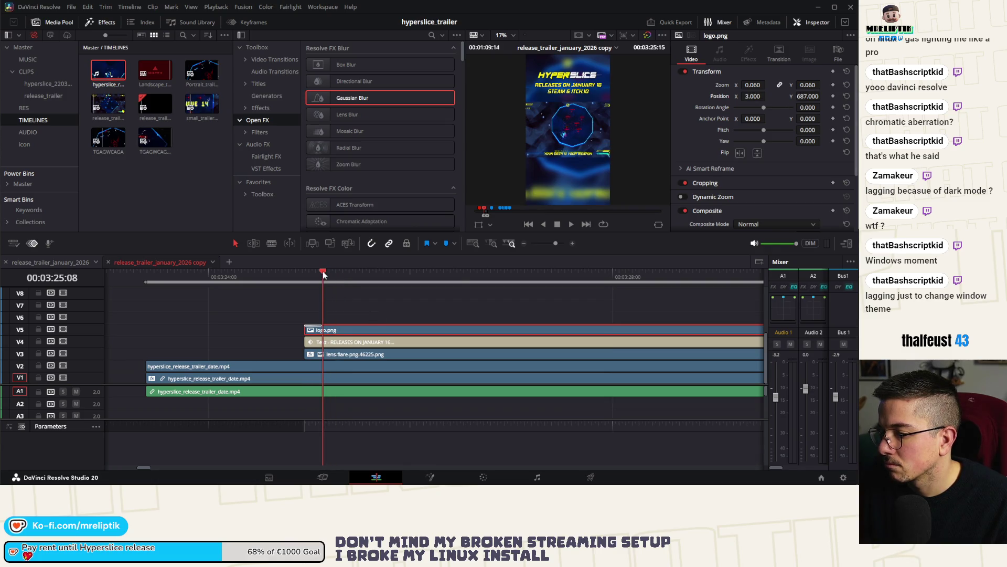
key(alt+apostrophe)
scroll(139, 316, down, 3)
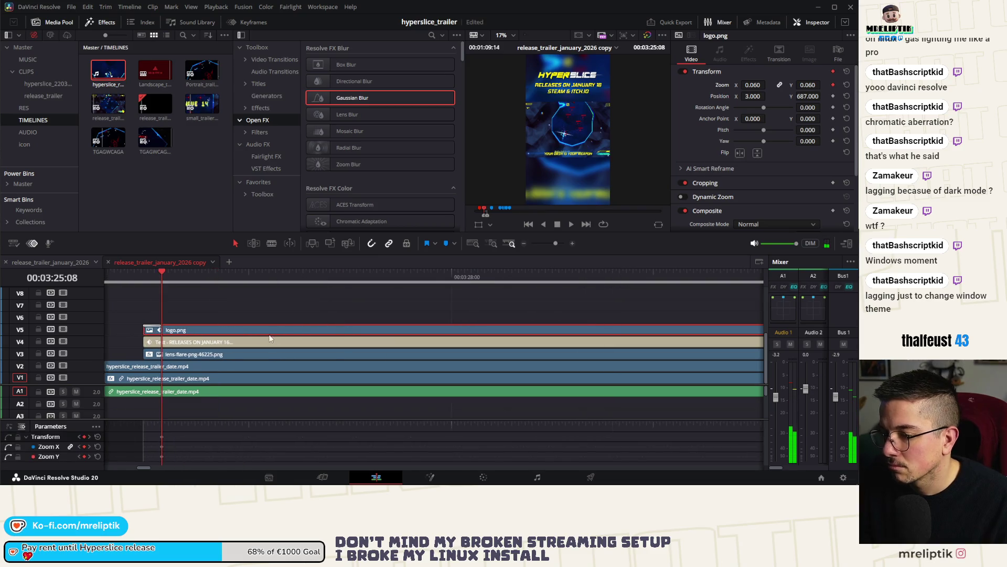
scroll(158, 317, down, 3)
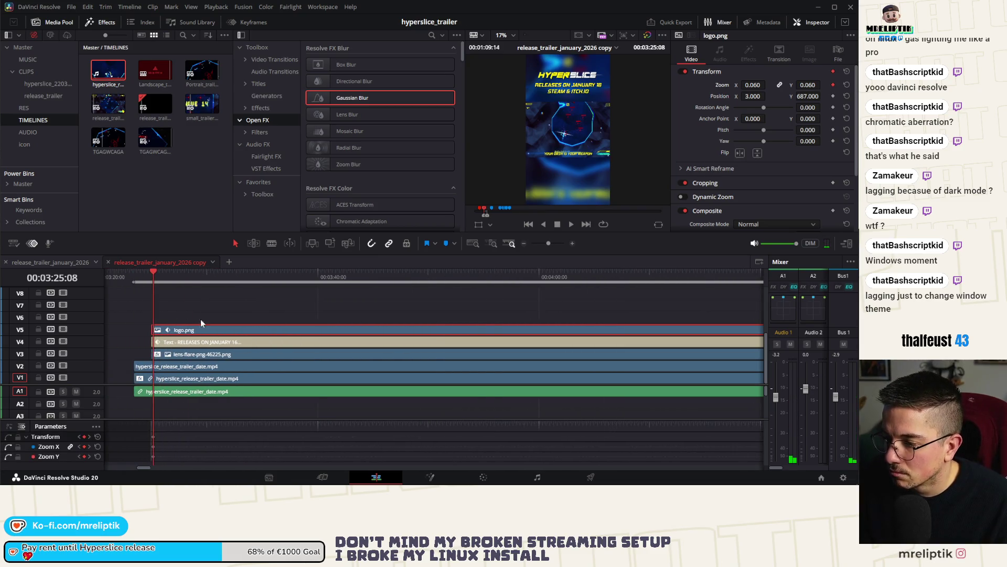
Set a 0.065 zoom keyframe near the clip's end and shift it to the end.
click(560, 275)
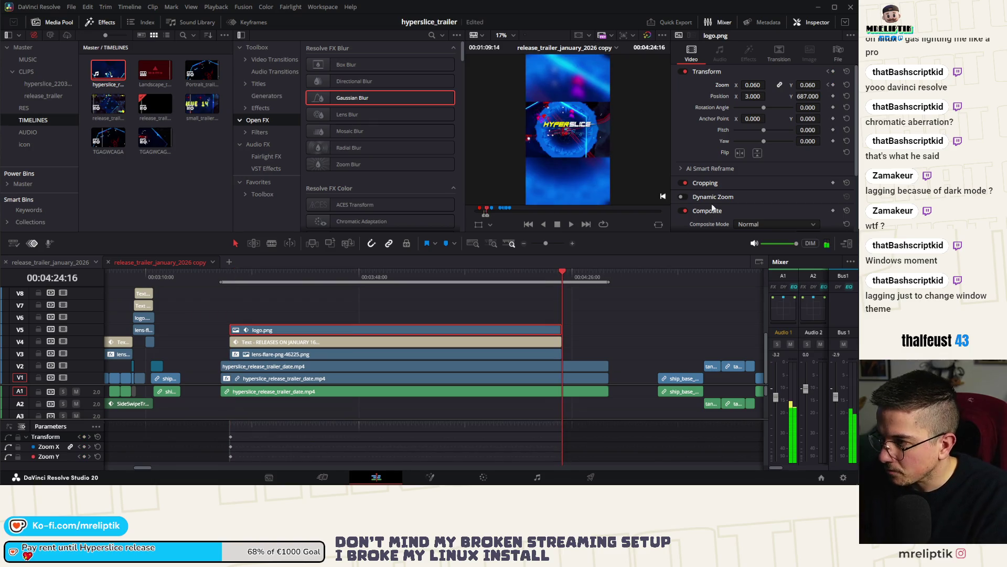
key(Left)
key(Left)
key(Left)
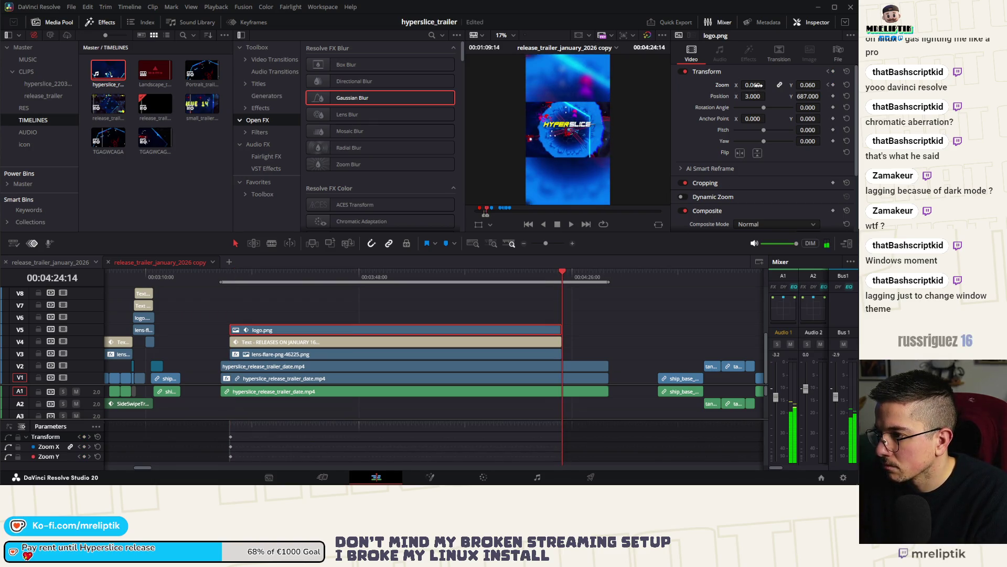
scroll(544, 305, up, 4)
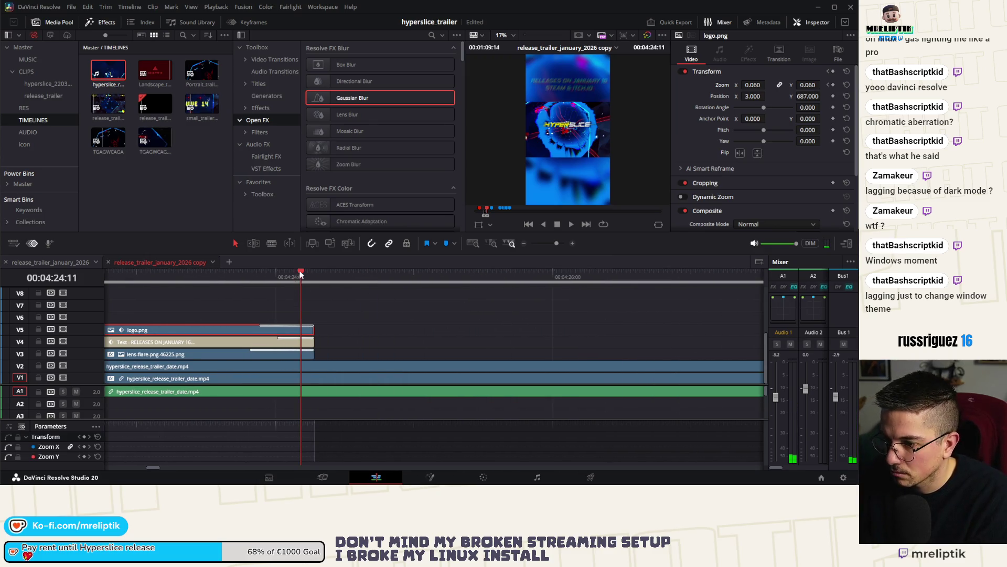
drag(299, 273, 246, 271)
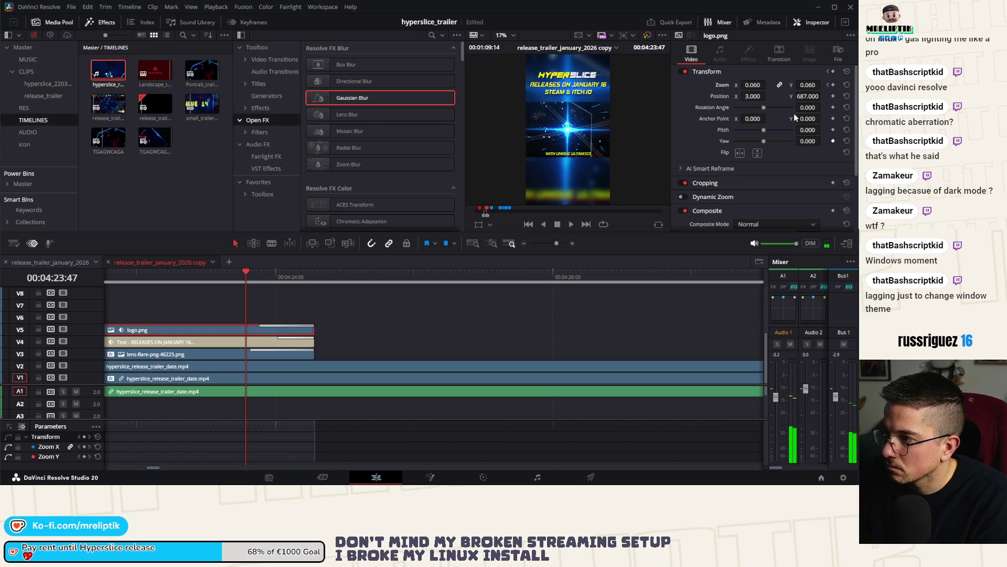
text(0.065)
key(Return)
scroll(300, 367, down, 2)
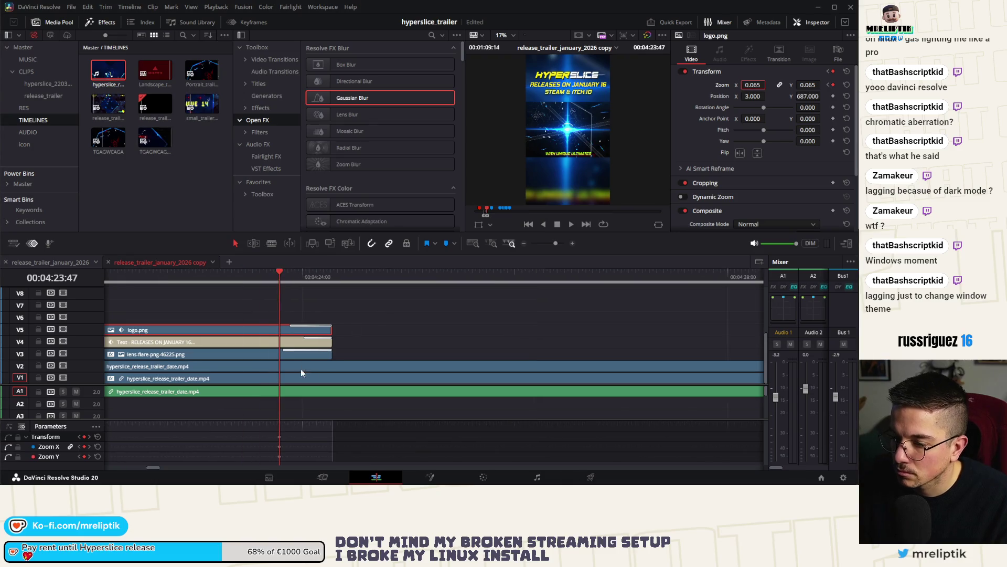
drag(305, 437, 323, 439)
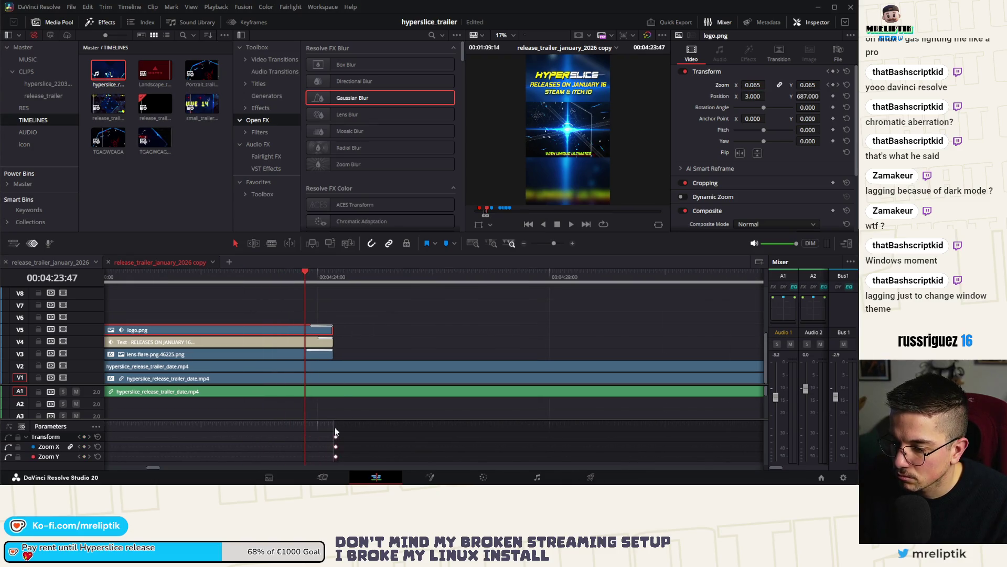
Play back the logo's scale-in from before it appears to check the animation.
scroll(336, 441, down, 4)
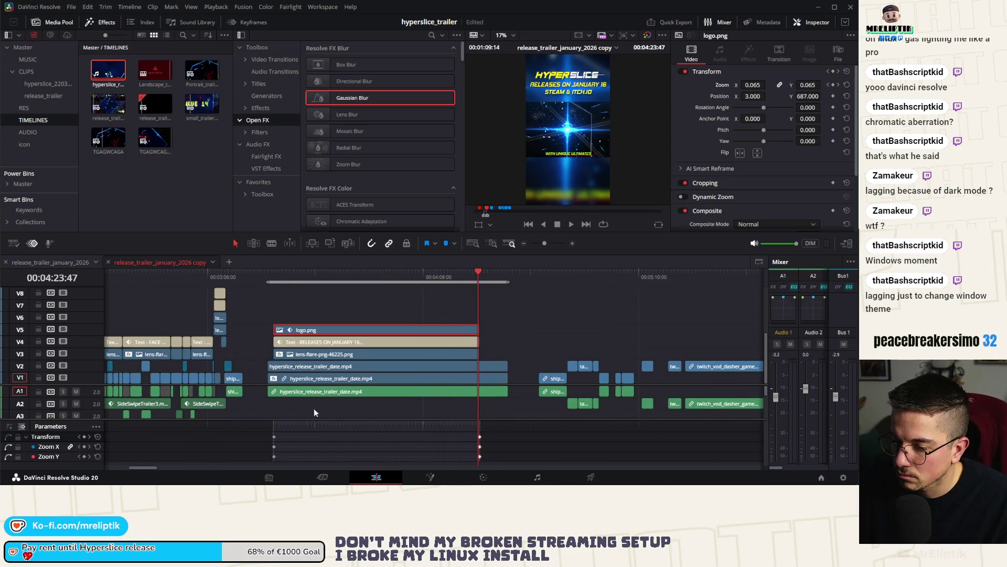
scroll(268, 446, up, 3)
click(273, 438)
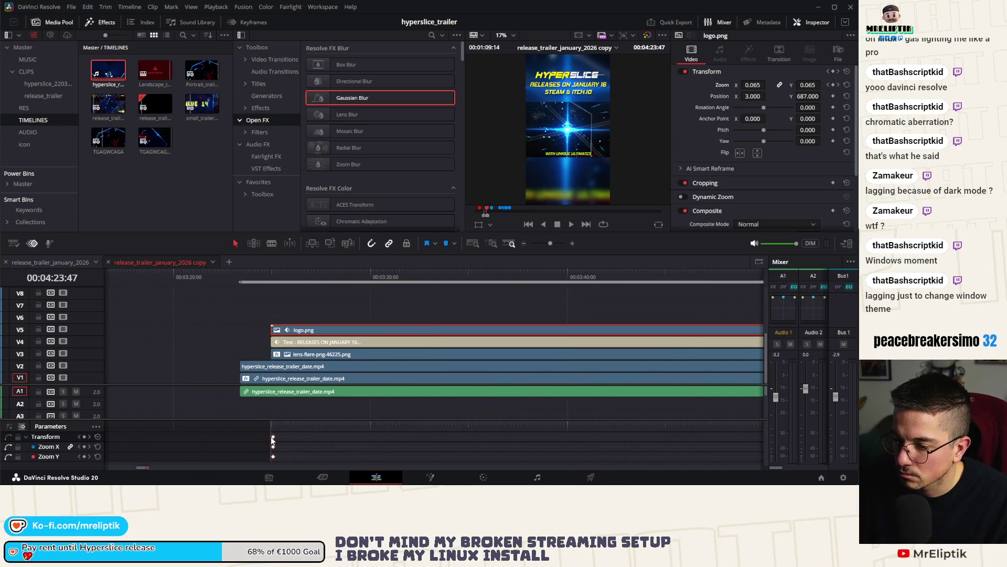
click(247, 276)
key(space)
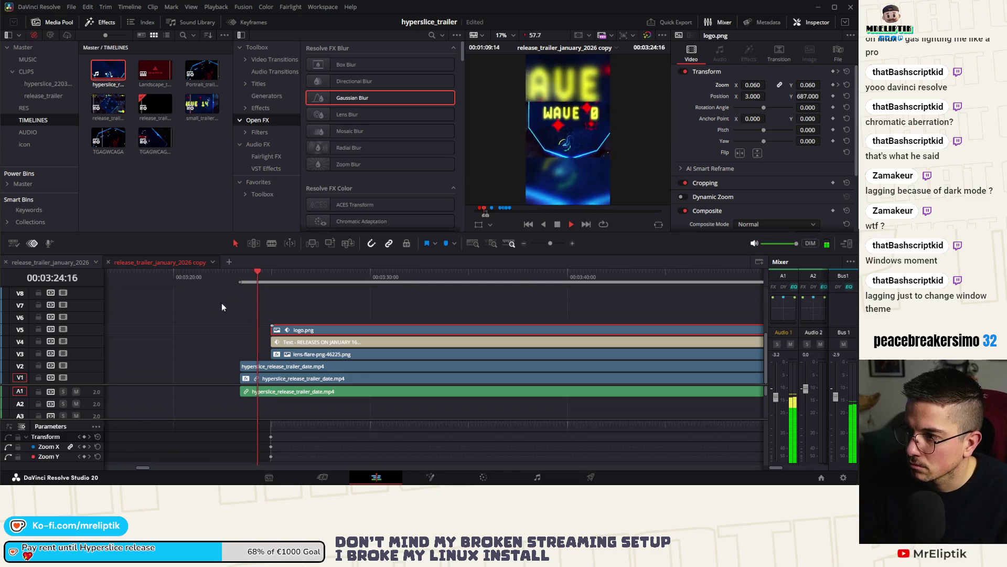
scroll(233, 297, down, 2)
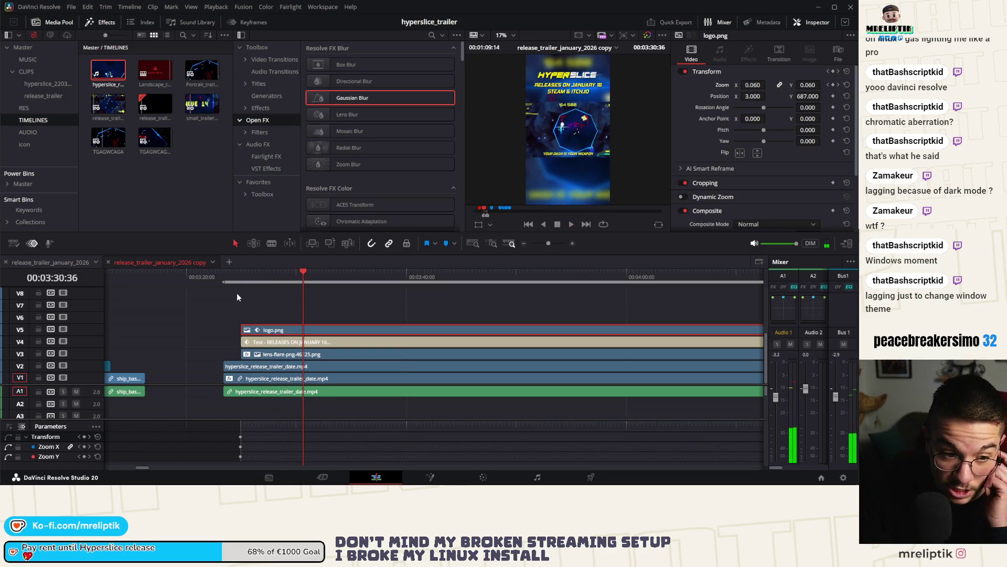
scroll(215, 296, down, 3)
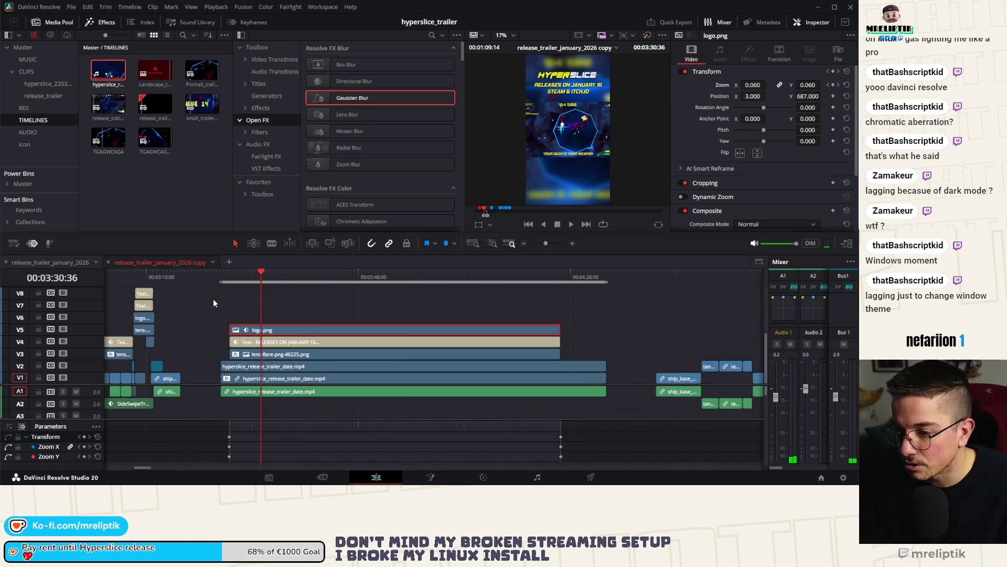
scroll(516, 315, up, 2)
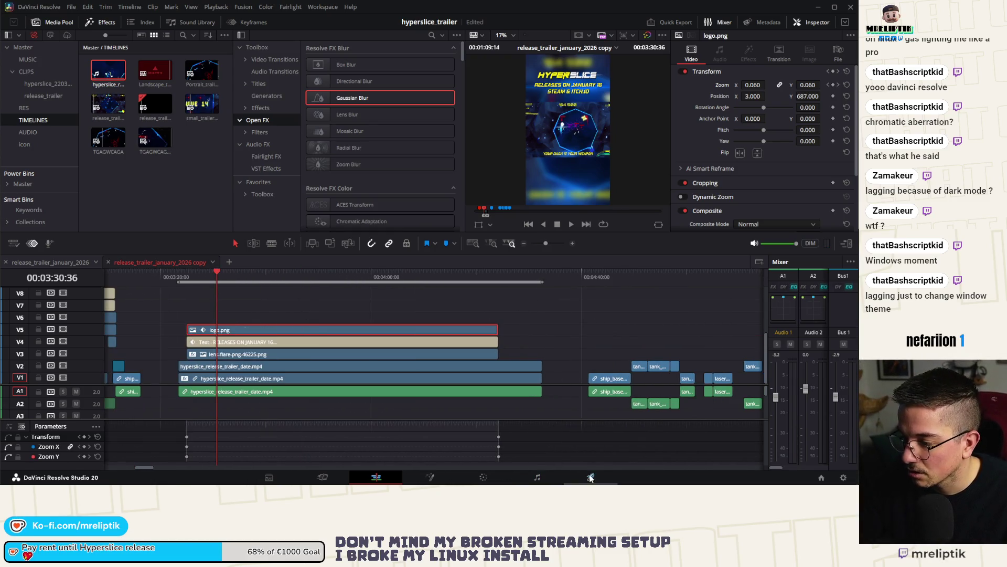
On the Deliver page, load the YouTube 1080p render preset, keeping the save location.
click(590, 477)
scroll(42, 74, right, 3)
click(105, 65)
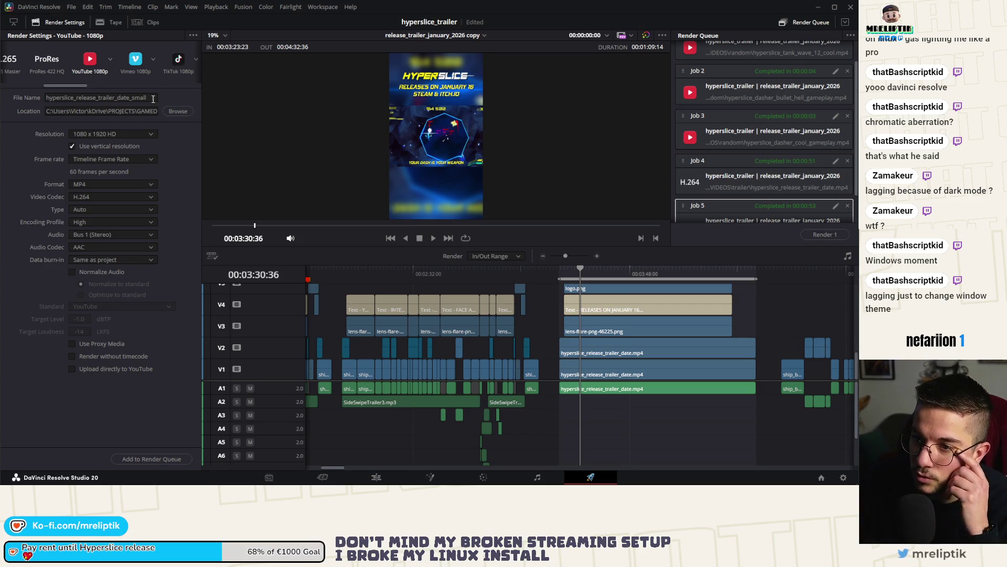
click(170, 112)
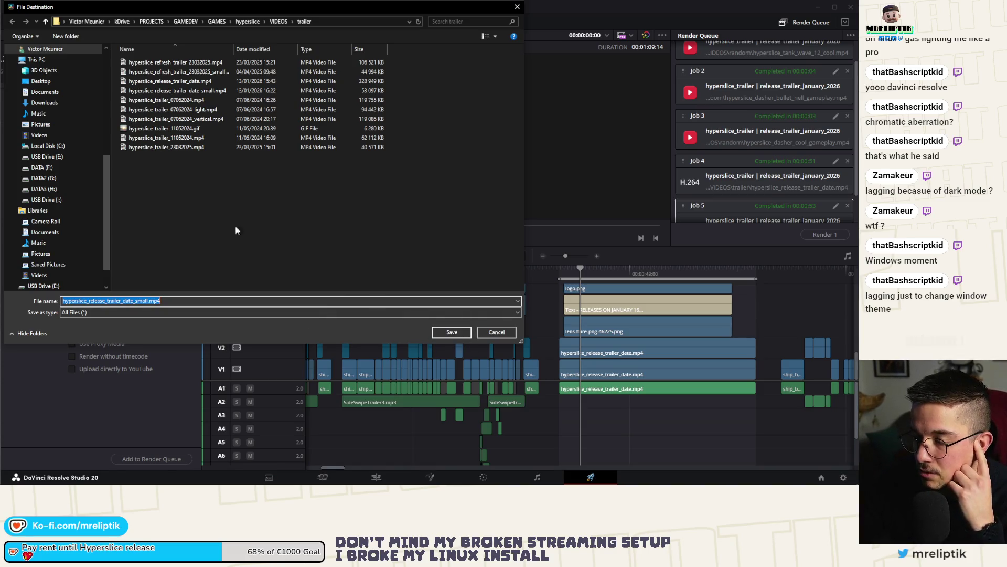
click(490, 335)
Name the output hyperslice_release_trailer_date_vertical, add it to the queue and render.
click(151, 100)
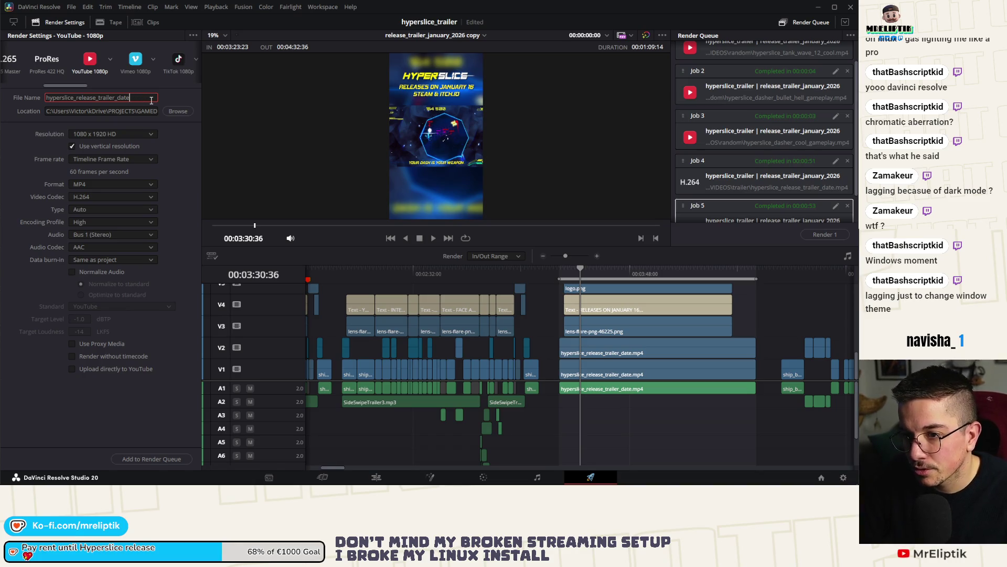
text(_vertical)
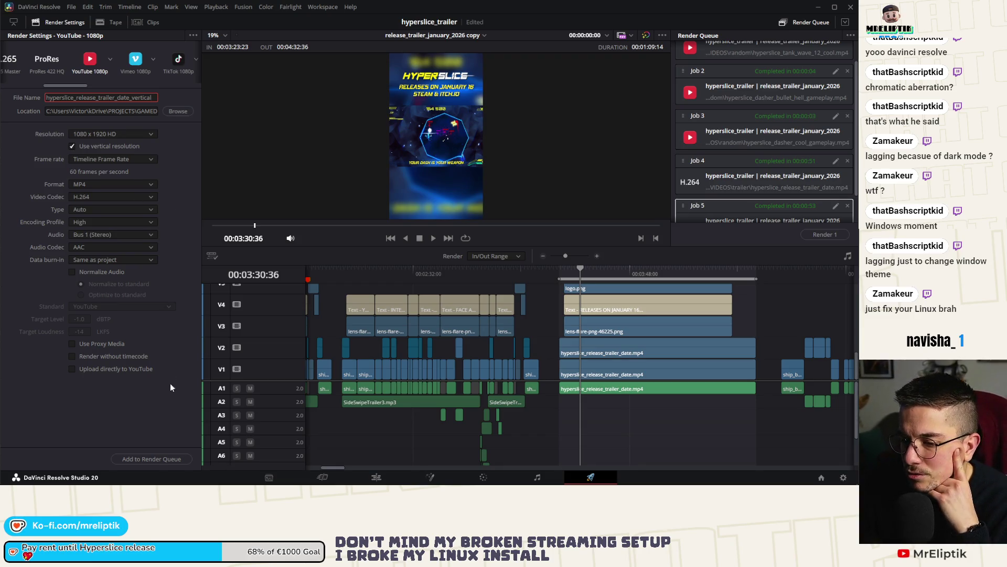
click(131, 457)
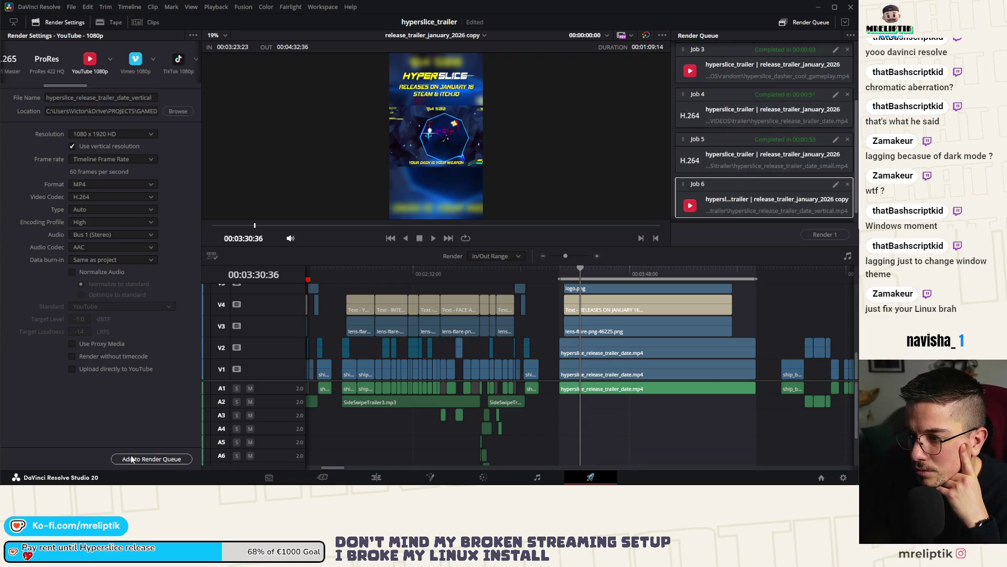
click(823, 235)
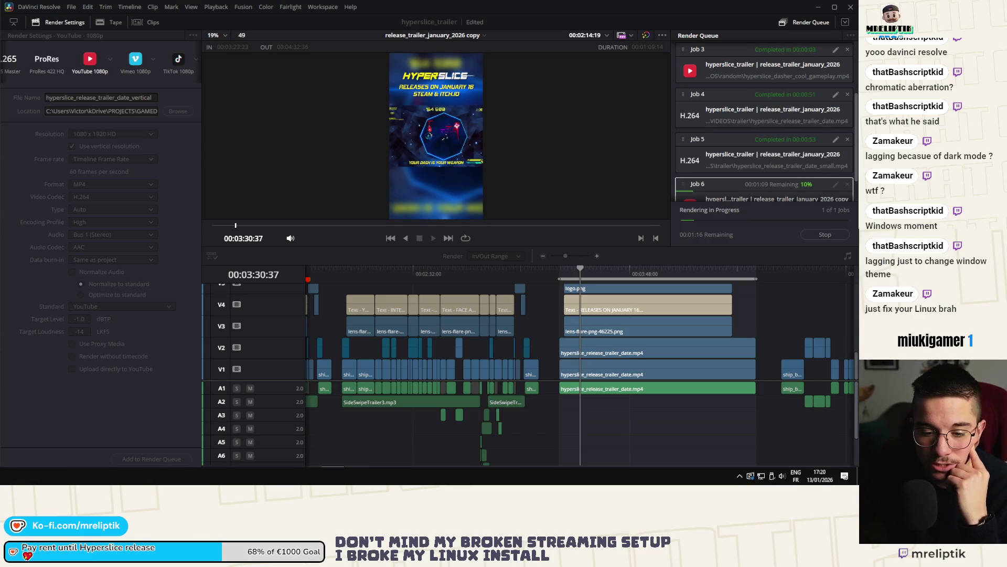
Launch Affinity Designer 2 from the Start menu, then switch back to the browser.
key(super)
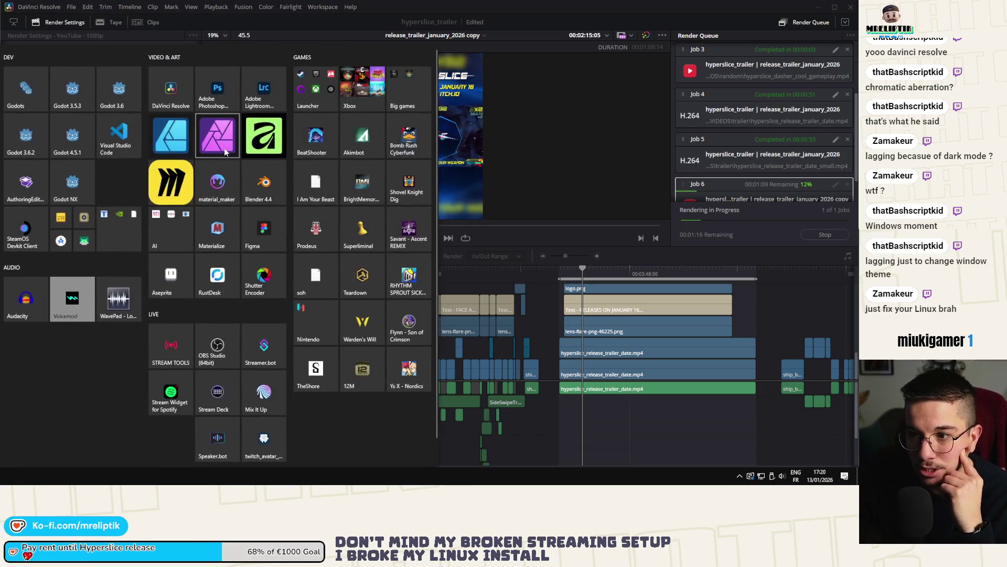
key(Escape)
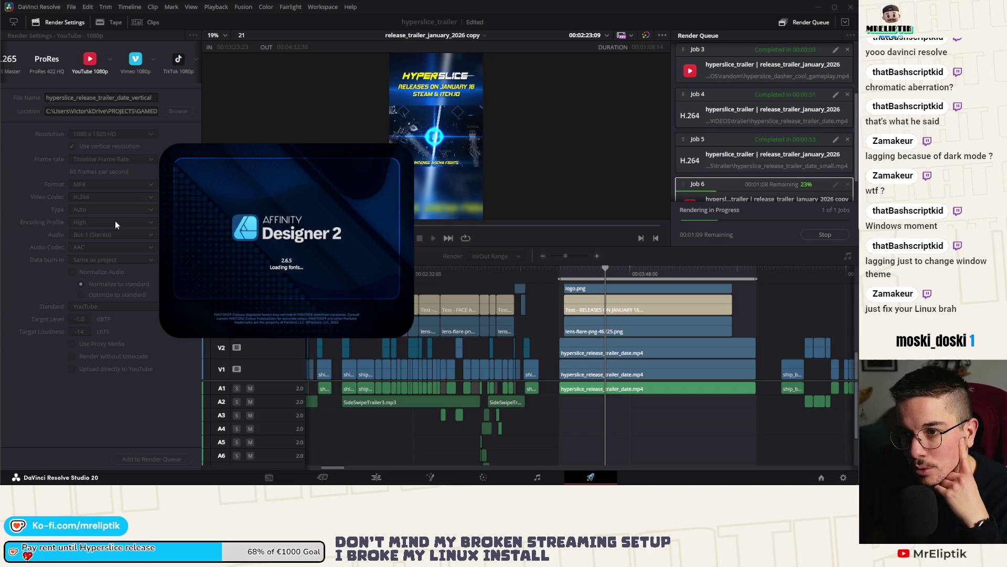
mouse_move(23, 484)
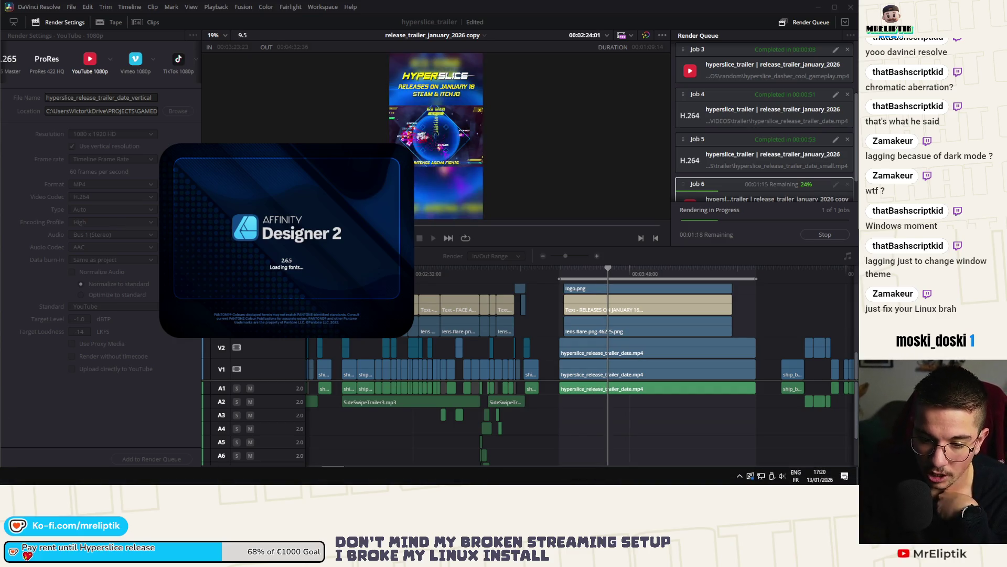
key(alt+Tab)
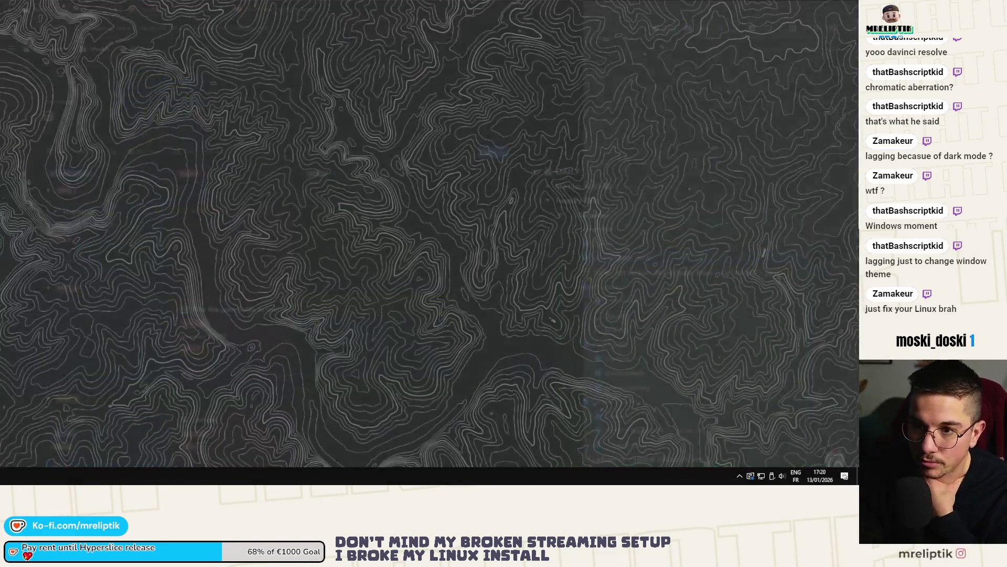
Tick the Trailer vert version task as done and delete its '+ post' ending.
scroll(540, 249, down, 2)
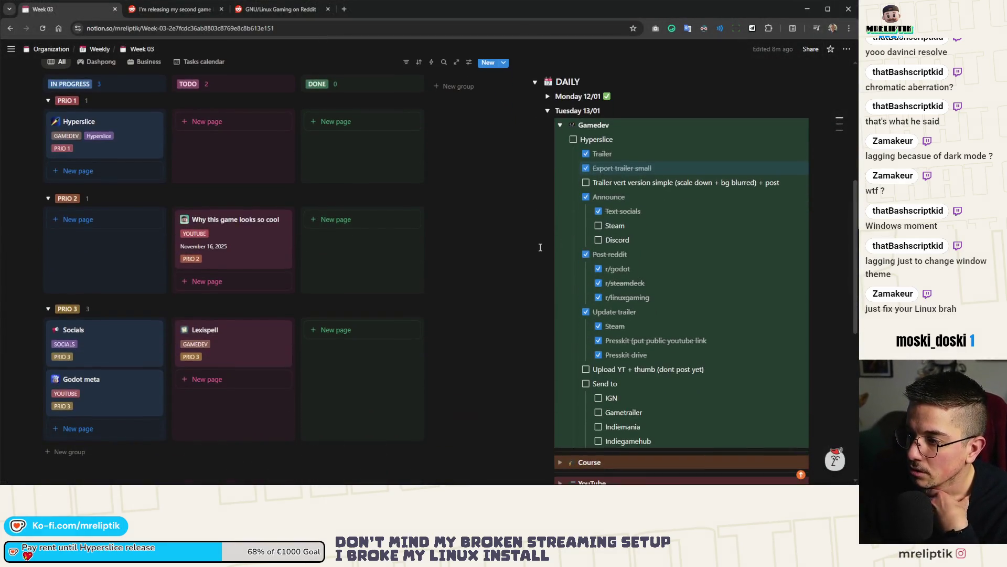
click(586, 182)
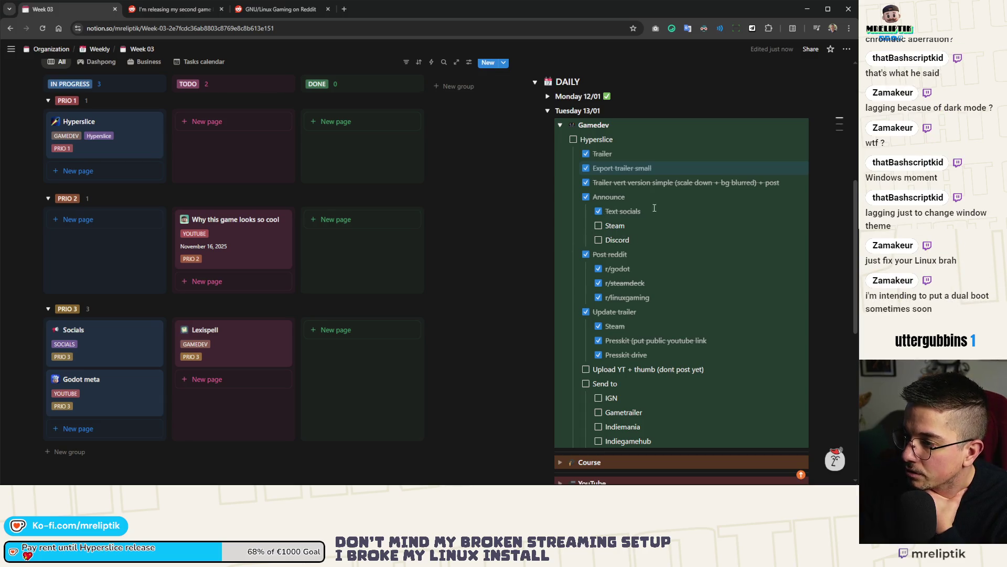
double_click(771, 182)
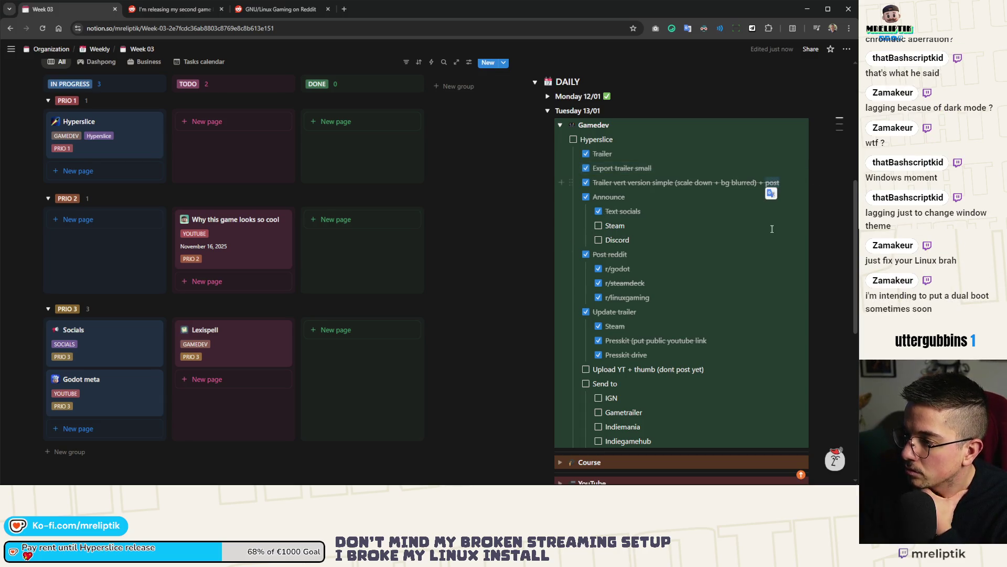
key(BackSpace)
key(BackSpace)
key(BackSpace)
Add Shorts, Ig and Tiktok to-dos below Discord under Announce.
click(766, 240)
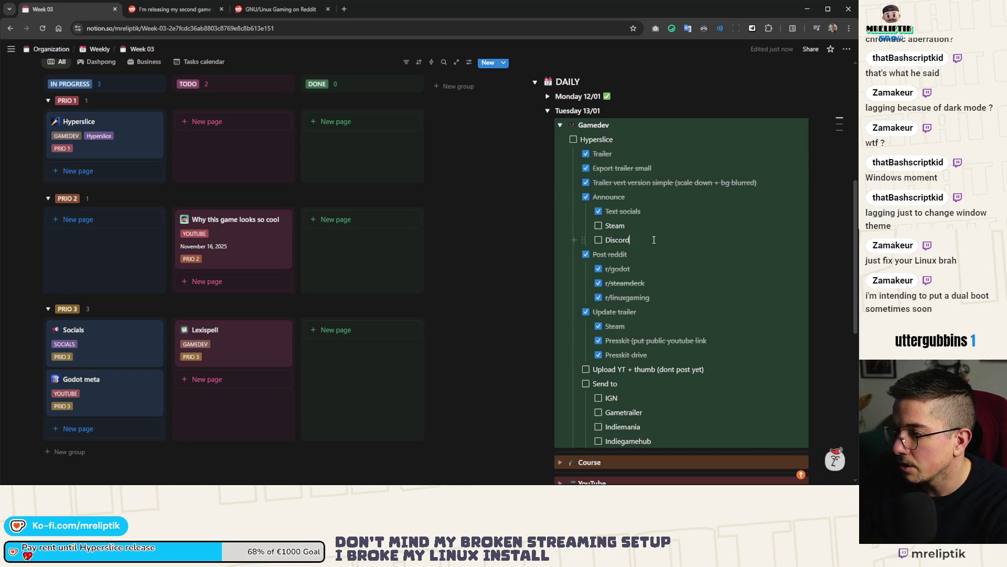
key(Return)
text(Shorts)
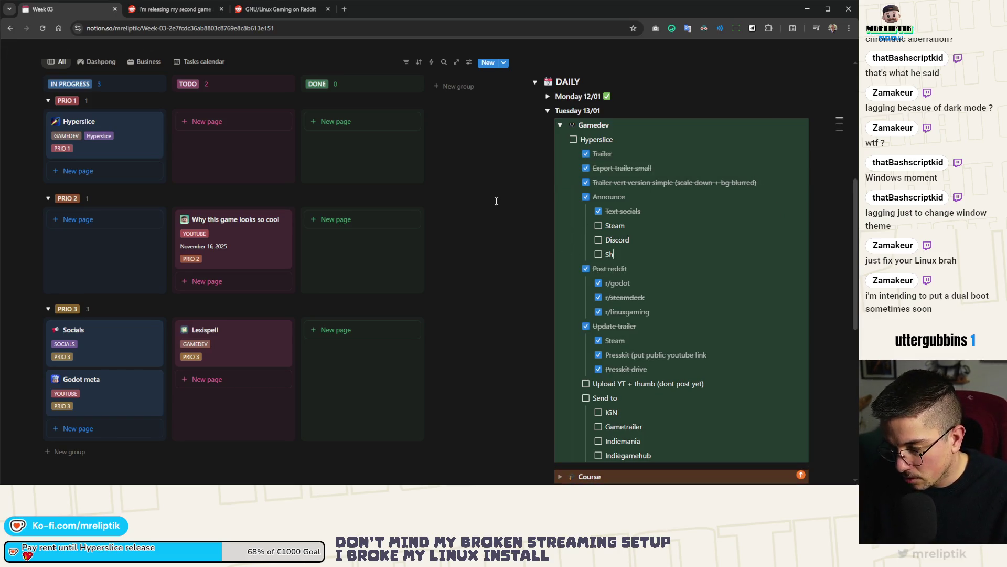
key(Return)
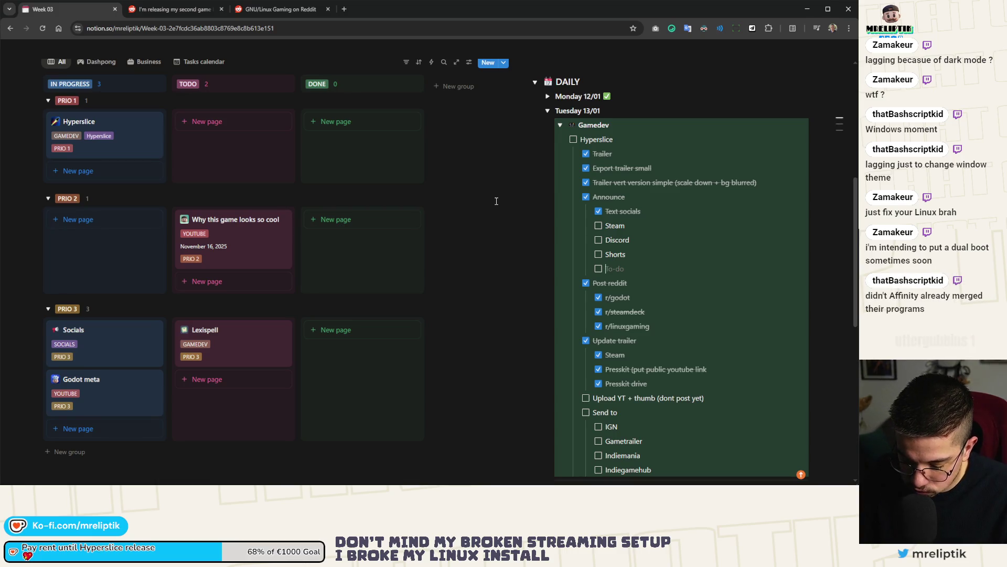
text(Ig)
key(Return)
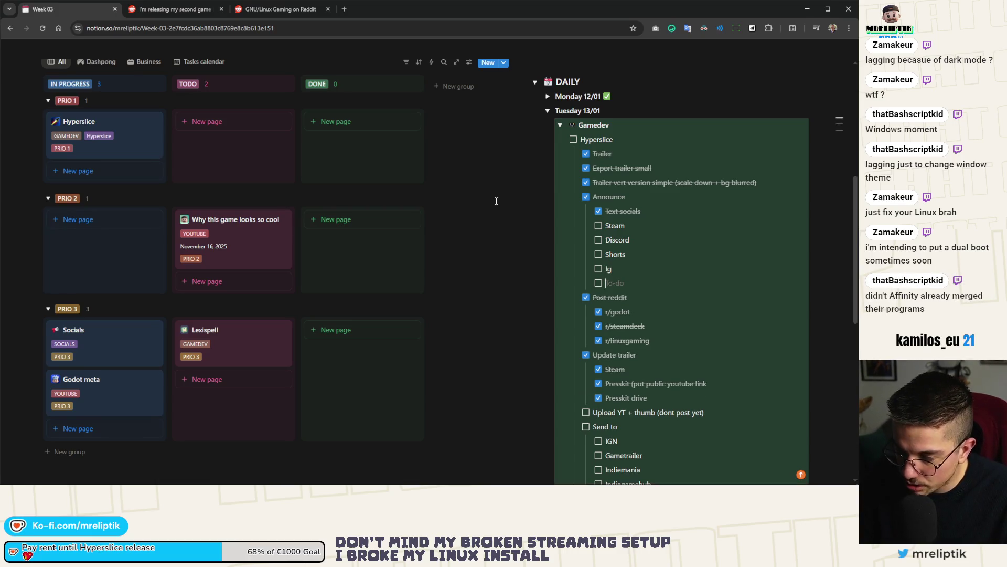
text(Tiktok)
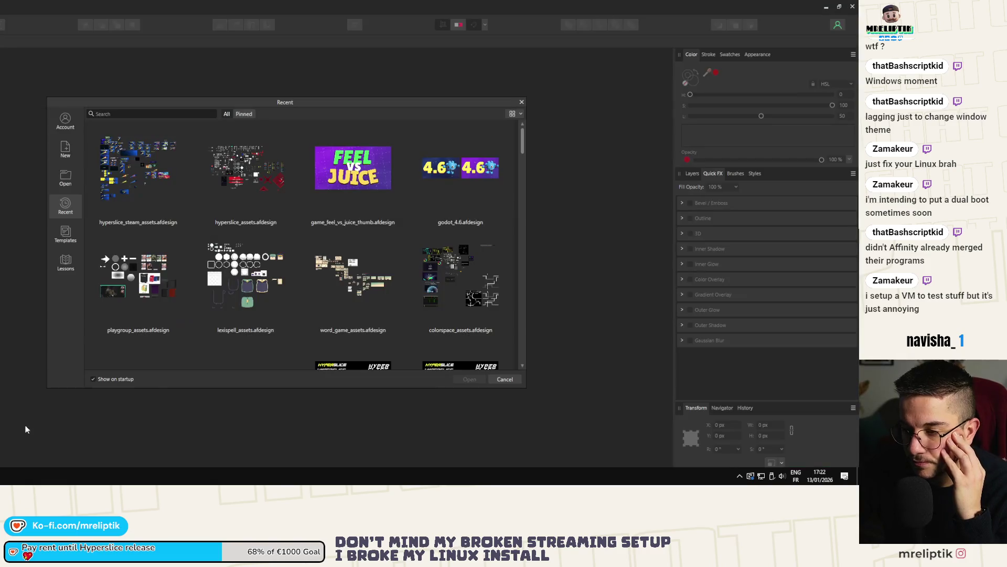
Open the hyperslice_steam_assets document from Recent.
click(133, 178)
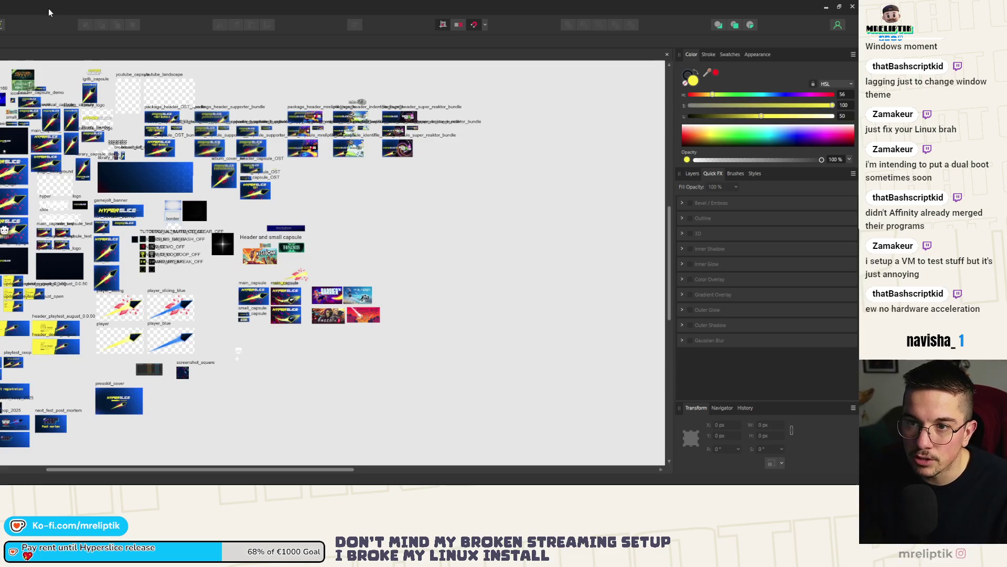
scroll(369, 264, up, 5)
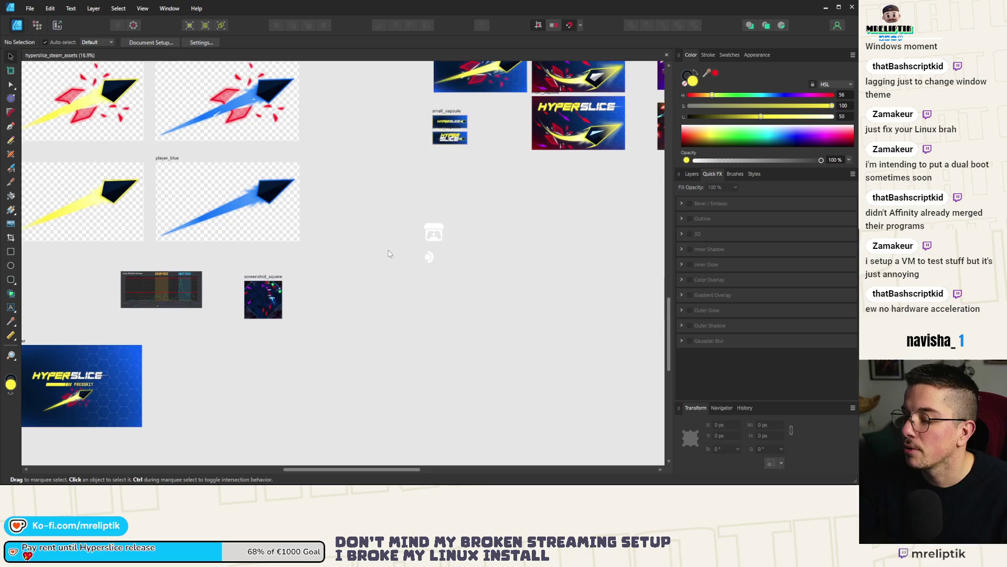
scroll(391, 262, down, 5)
scroll(210, 328, up, 6)
scroll(124, 291, down, 3)
Clone the presskit_cover artboard to the right and set its vertical position to 12398 px.
click(133, 299)
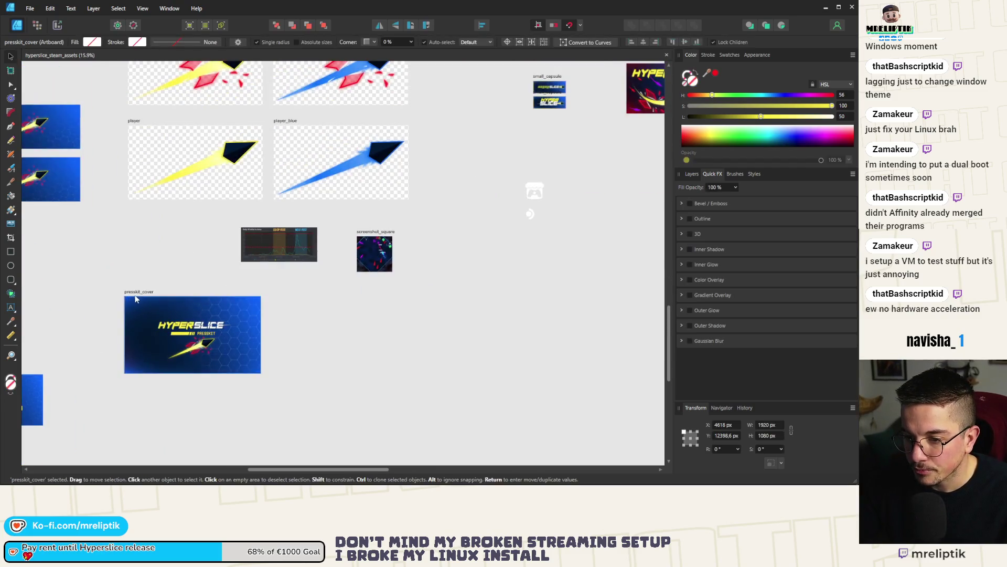
drag(139, 295, 315, 296)
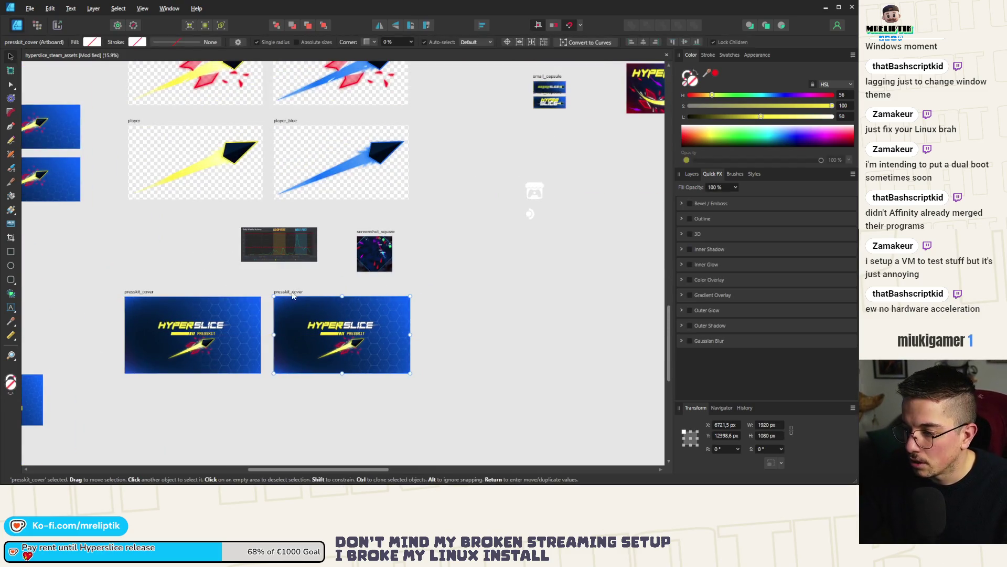
scroll(344, 297, up, 4)
click(726, 425)
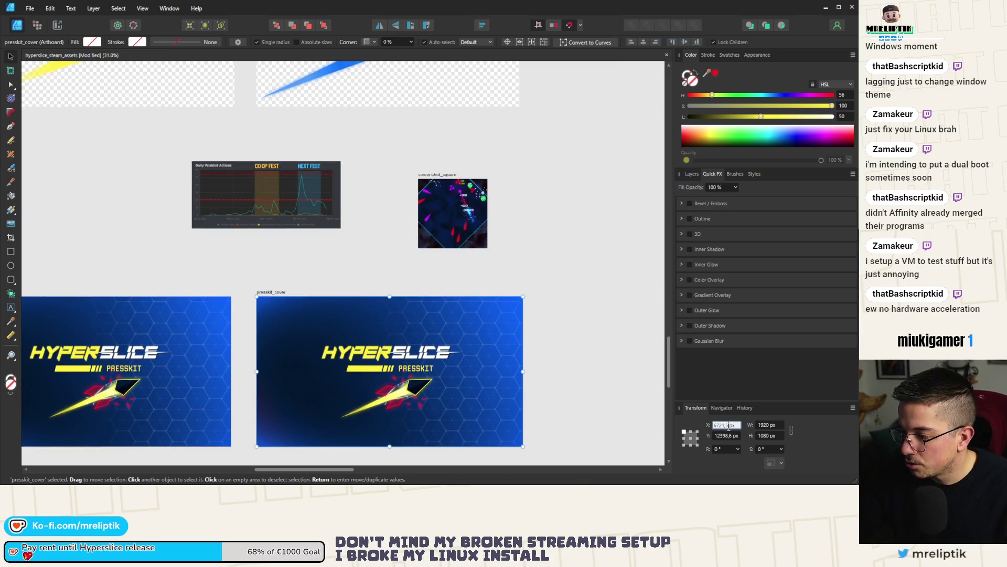
text(6721)
click(728, 435)
text(12398)
key(Return)
Rename the copied artboard to main_release_date.
scroll(252, 286, down, 4)
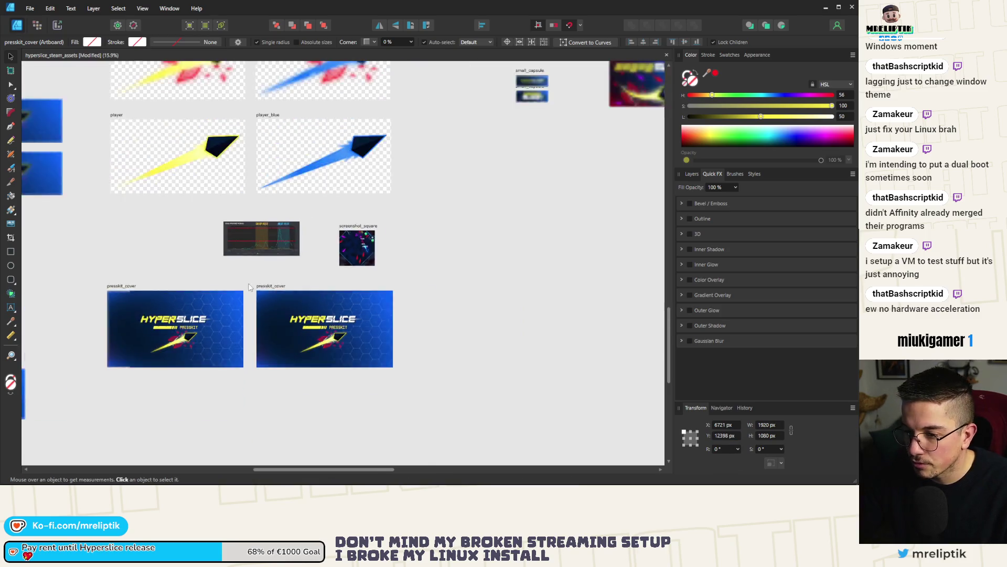
scroll(250, 287, up, 5)
double_click(240, 253)
text(release_)
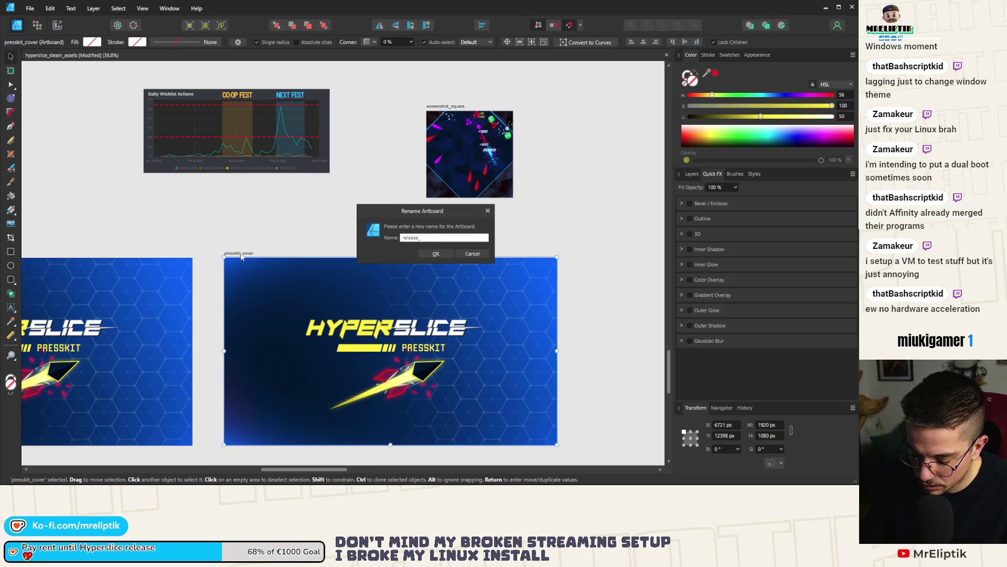
key(BackSpace)
key(Home)
text(main_r)
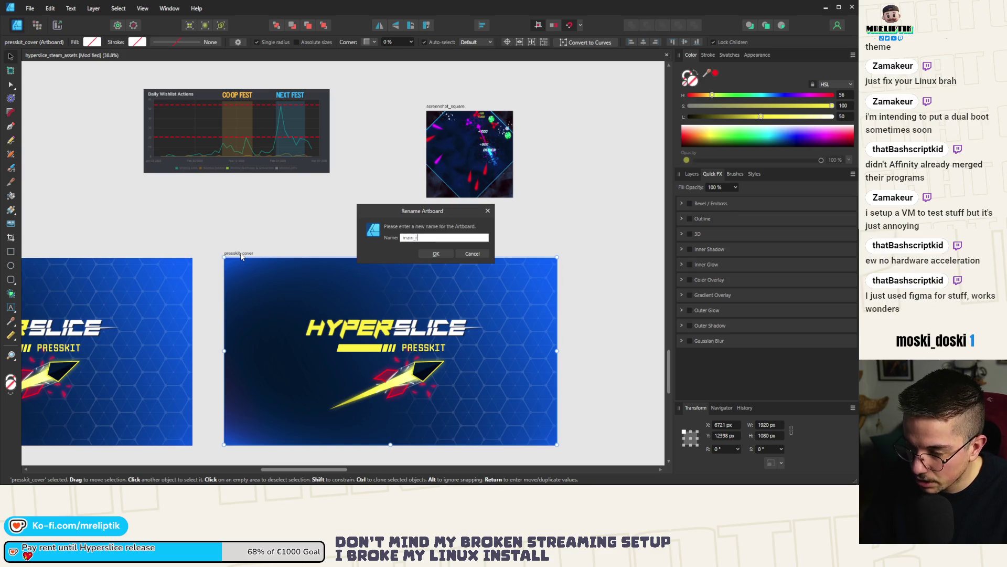
text(elease_date)
key(Return)
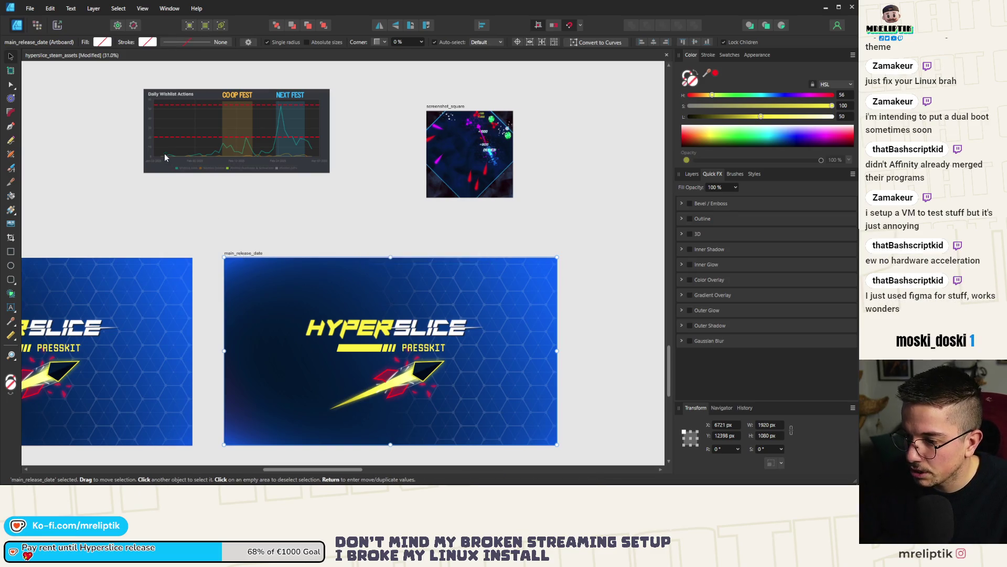
Replace the PRESSKIT text on the copy with 'JANUARY 16'.
scroll(226, 218, down, 2)
scroll(271, 227, up, 4)
click(427, 302)
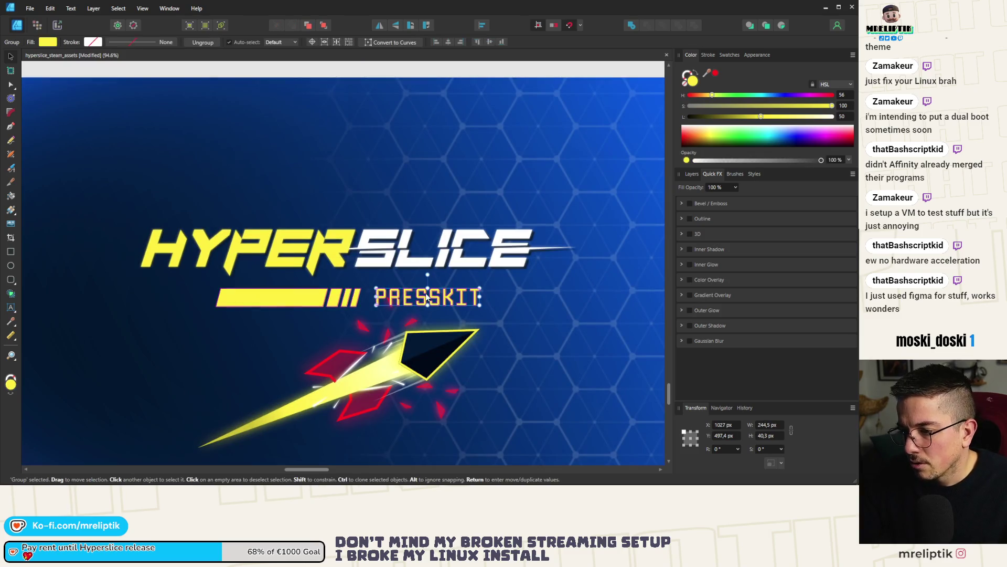
double_click(426, 303)
text(JAN)
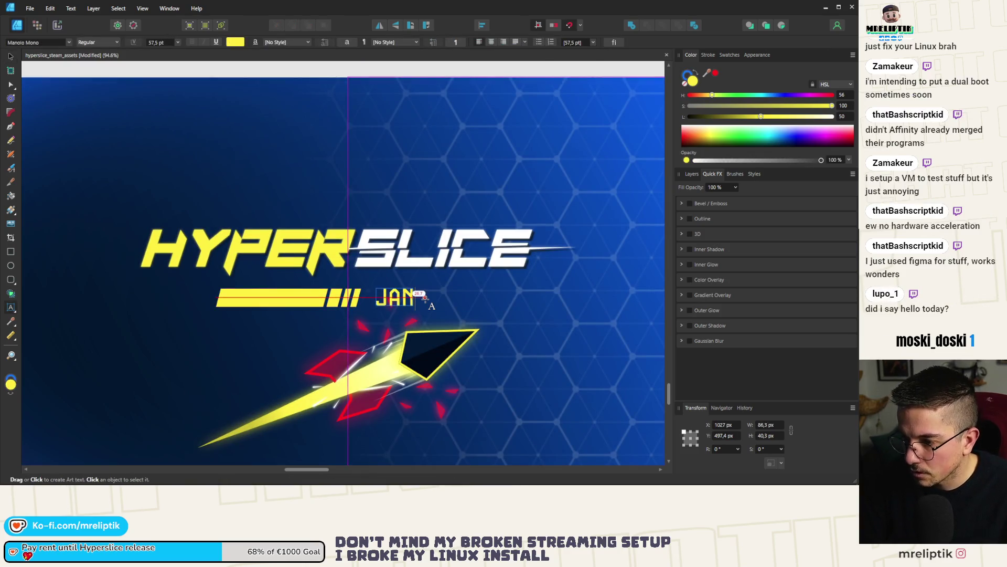
text(UARY 16)
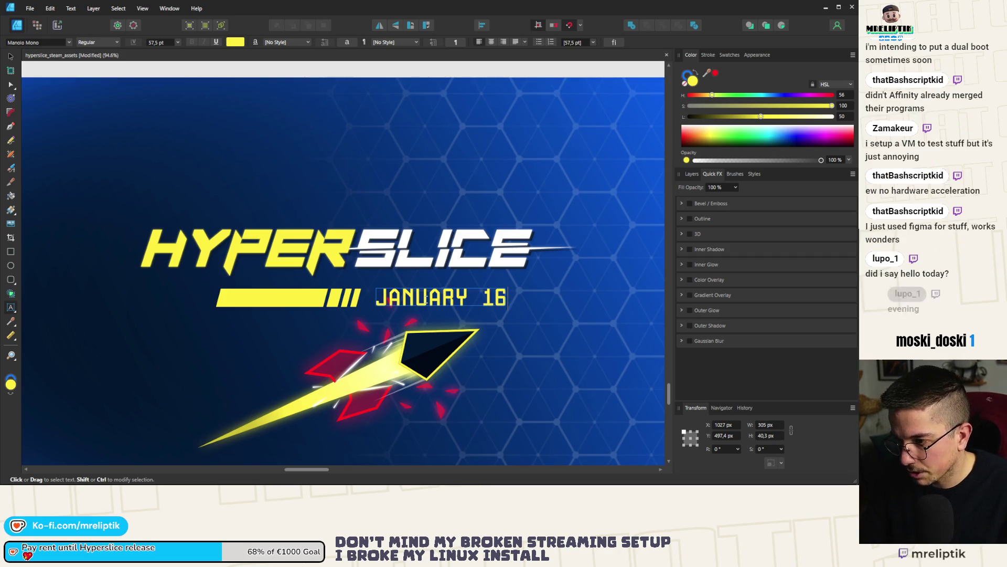
key(Escape)
Fit the whole main_release_date artboard in view to review the finished layout.
key(ctrl+0)
scroll(362, 367, up, 3)
click(322, 283)
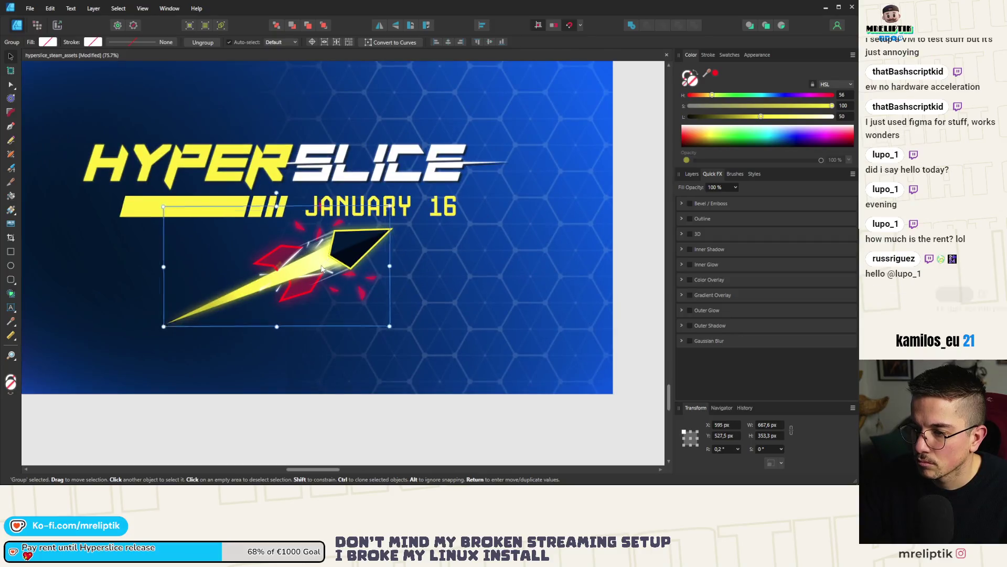
key(Escape)
scroll(350, 225, down, 3)
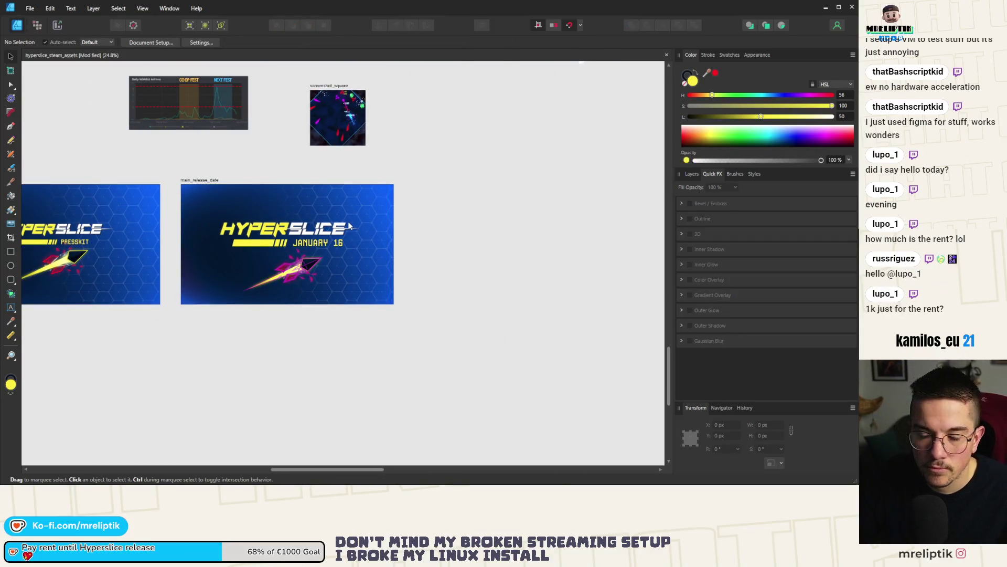
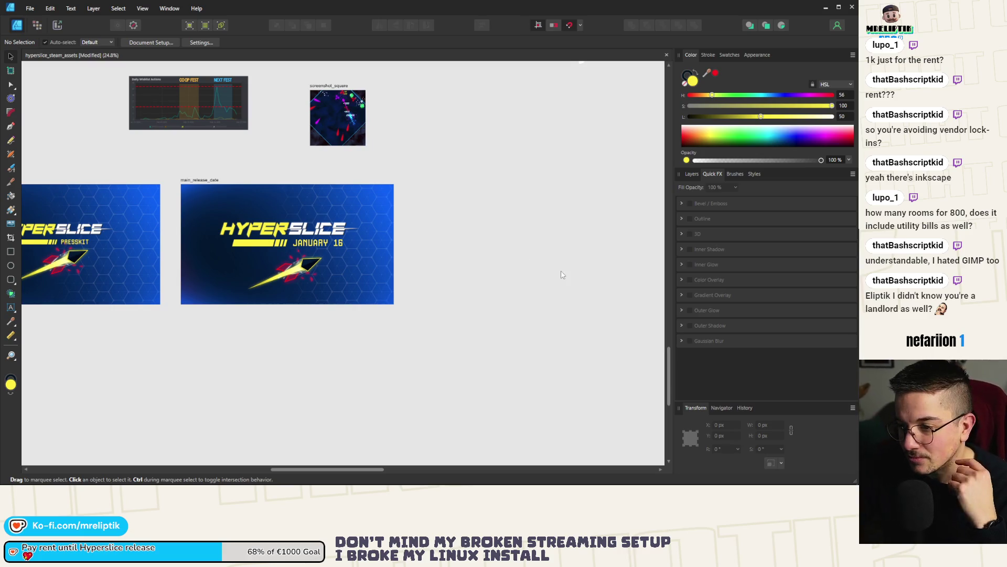
Type RELEASES in front of the date so the line reads RELEASESJANUARY 16.
scroll(282, 229, up, 4)
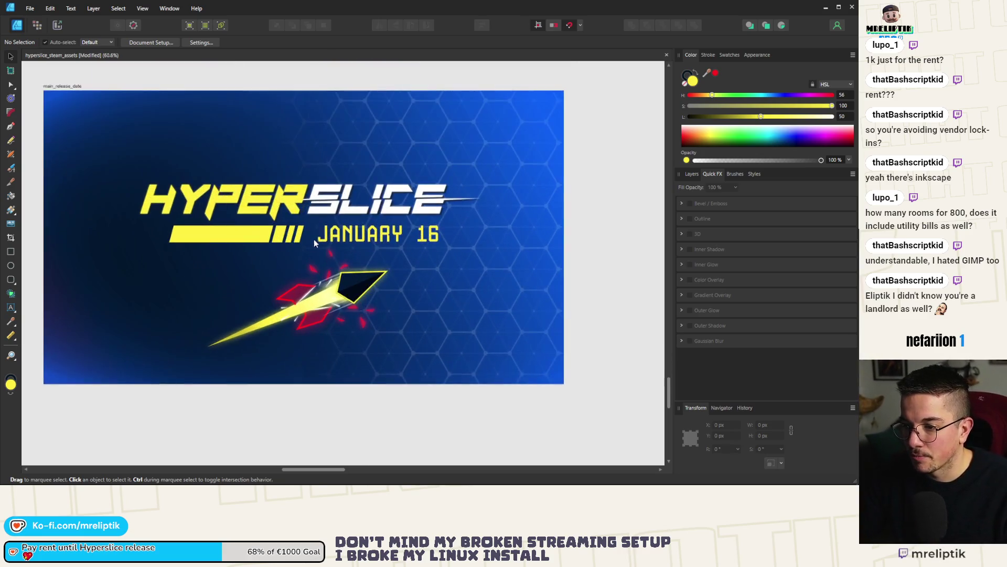
scroll(305, 238, down, 2)
click(317, 240)
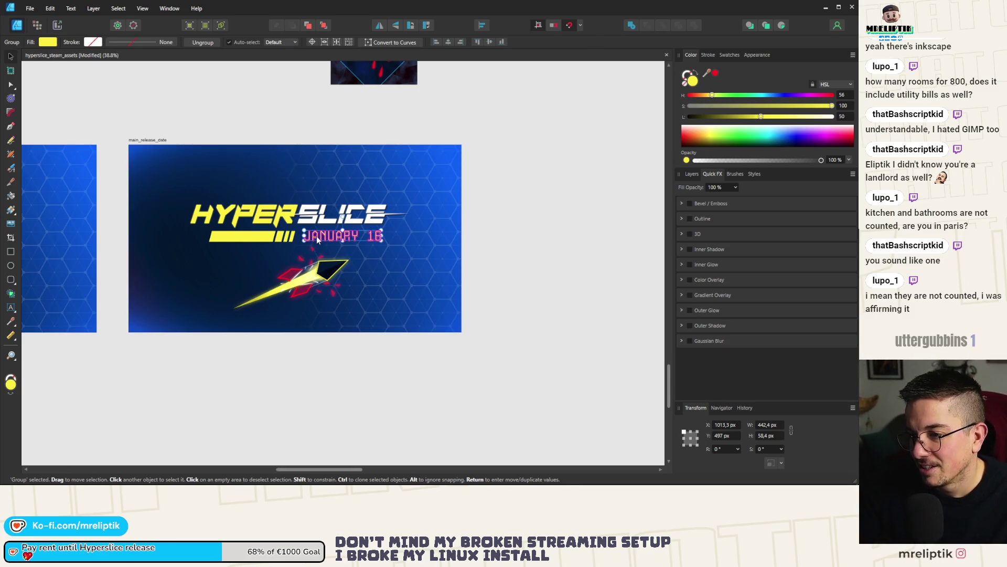
double_click(312, 240)
key(t)
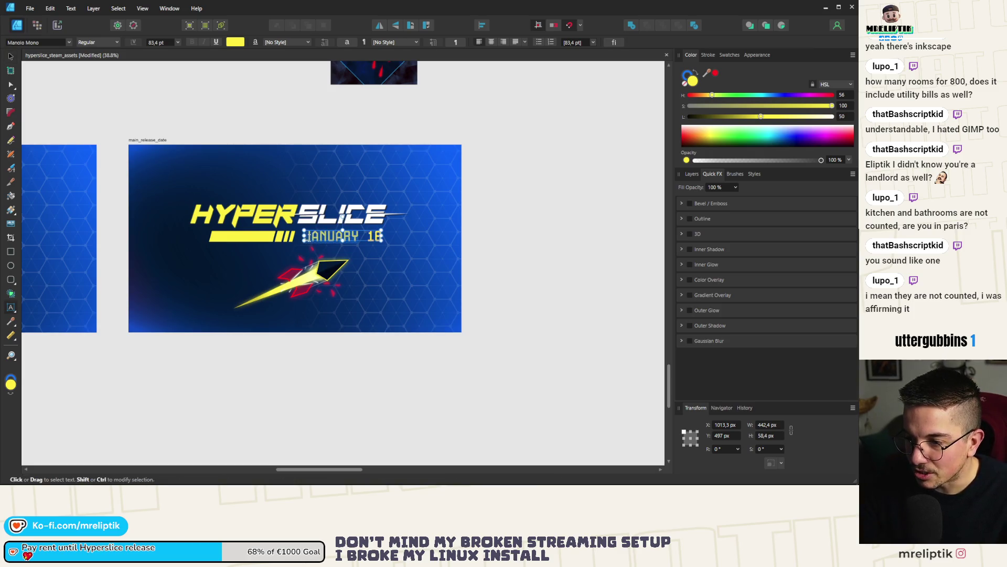
scroll(307, 260, up, 2)
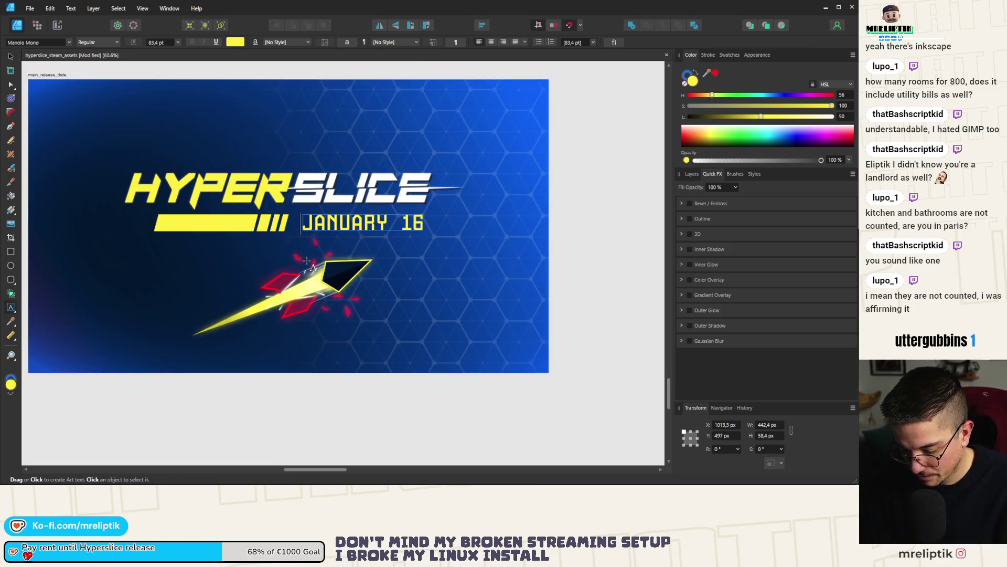
text(RELA)
key(BackSpace)
key(BackSpace)
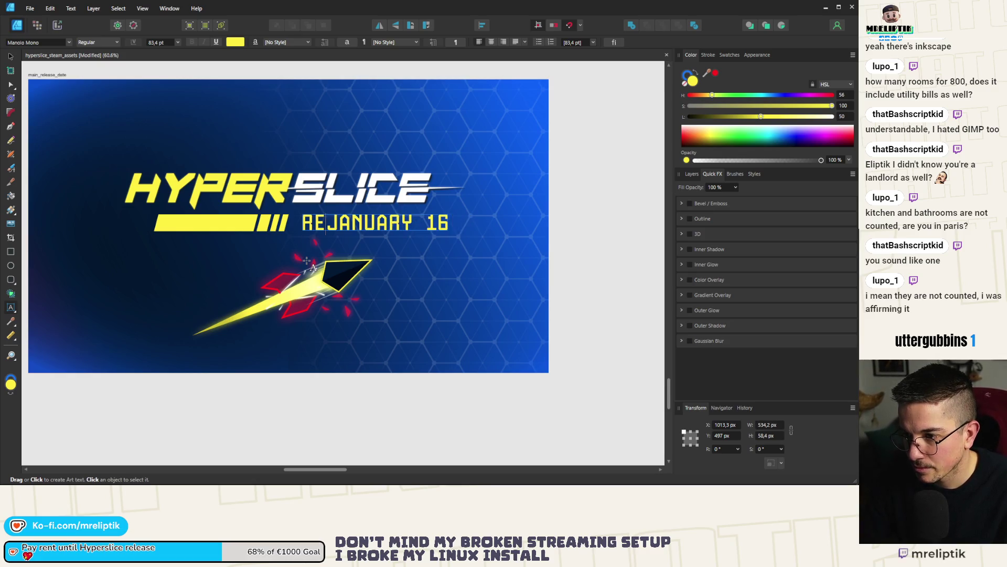
text(LE)
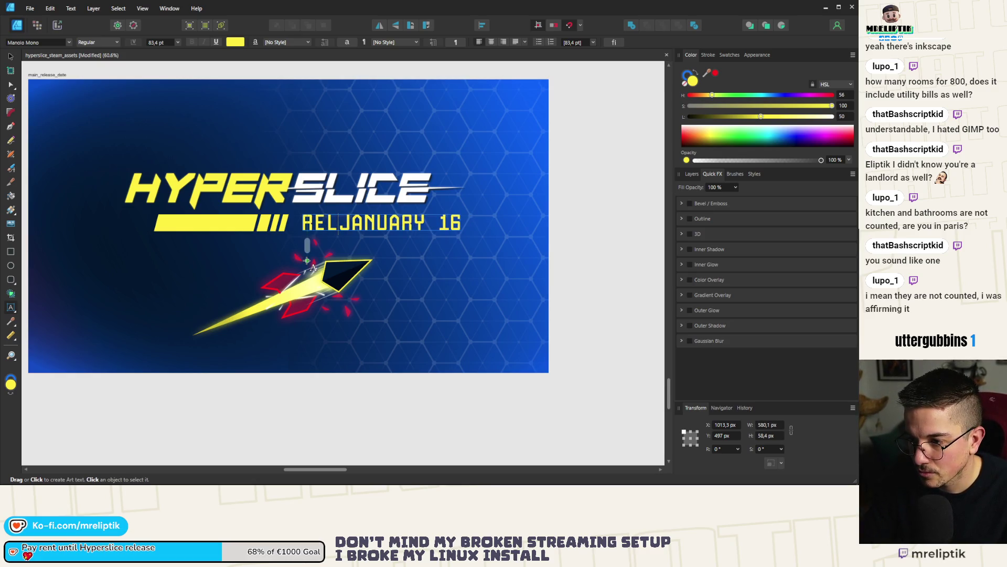
text(ASES)
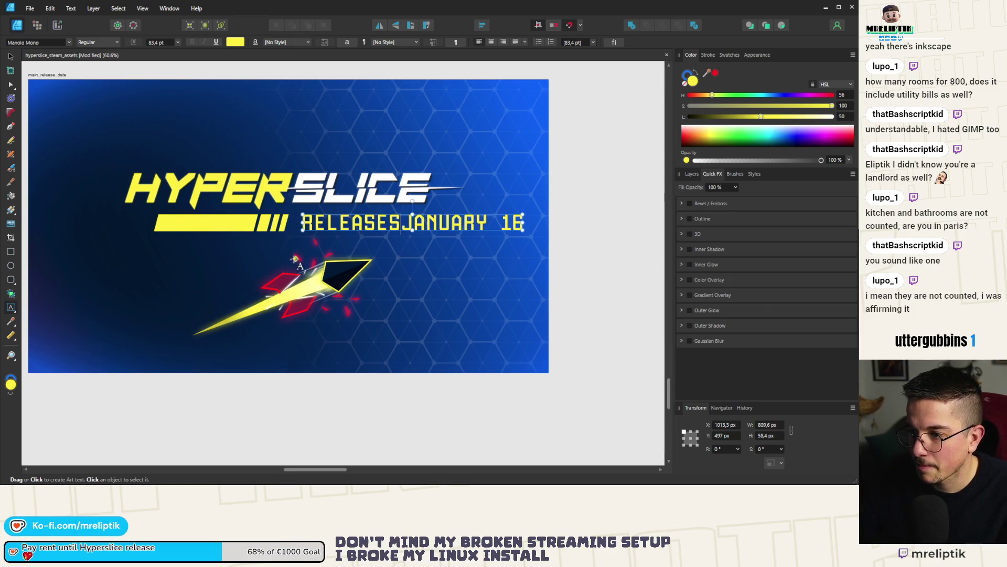
Shrink the long yellow bar down to a small block.
click(231, 230)
click(10, 56)
scroll(108, 159, up, 2)
drag(400, 283, 259, 276)
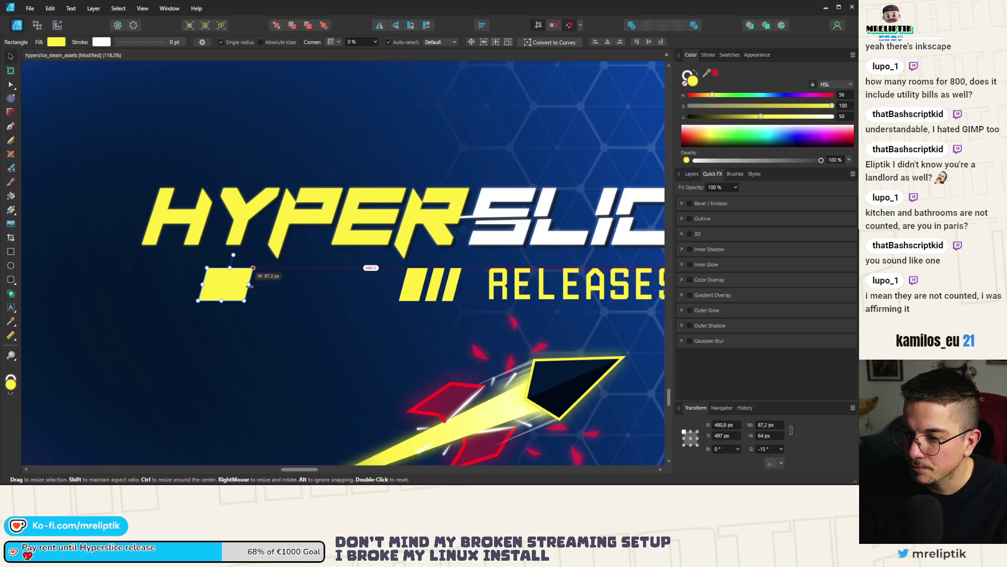
key(ctrl+z)
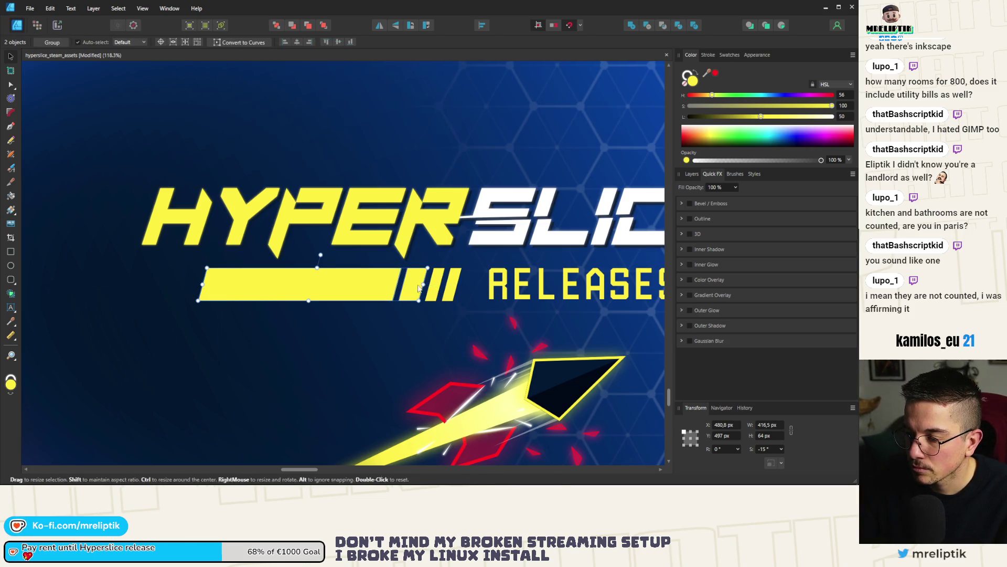
drag(399, 284, 250, 283)
Move the three slashes and the RELEASESJANUARY 16 text left, beside the small block.
click(414, 286)
shift+click(444, 289)
shift+click(452, 286)
drag(446, 289, 209, 288)
scroll(258, 292, up, 5)
scroll(251, 292, down, 5)
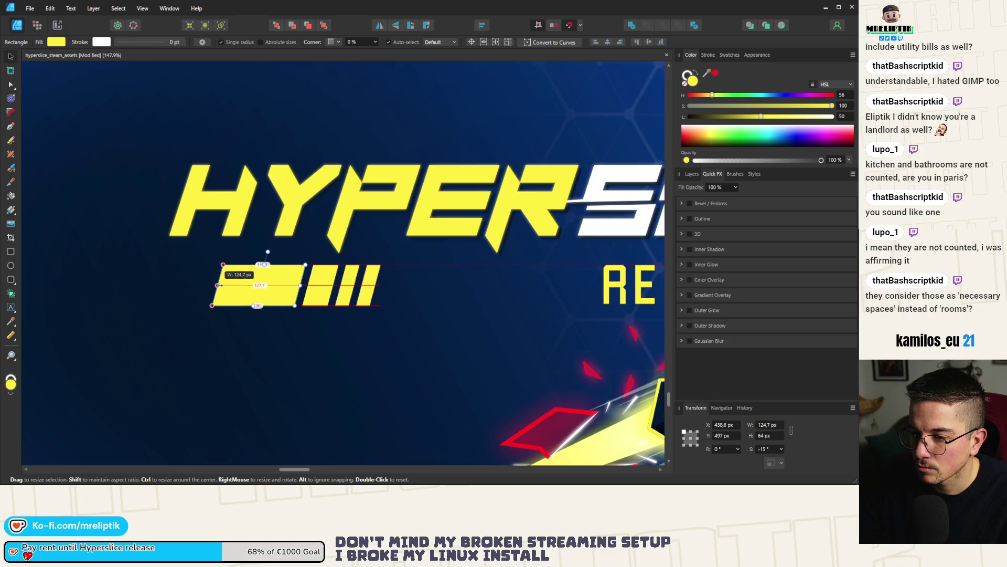
scroll(194, 284, down, 5)
drag(286, 284, 246, 283)
scroll(224, 280, up, 5)
drag(390, 298, 311, 304)
scroll(311, 301, up, 3)
scroll(311, 304, down, 10)
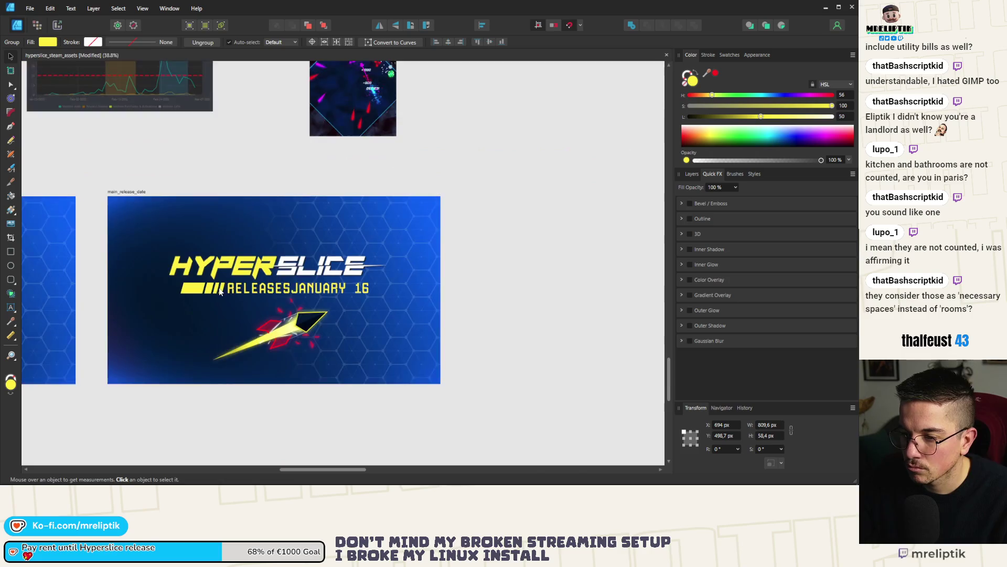
Select the whole release-date line and centre it on the banner.
click(213, 288)
click(495, 286)
click(297, 290)
mouse_move(297, 289)
mouse_down()
mouse_move(277, 288)
mouse_move(287, 298)
mouse_up()
scroll(278, 288, up, 5)
scroll(287, 297, down, 5)
key(ctrl+d)
scroll(260, 260, up, 3)
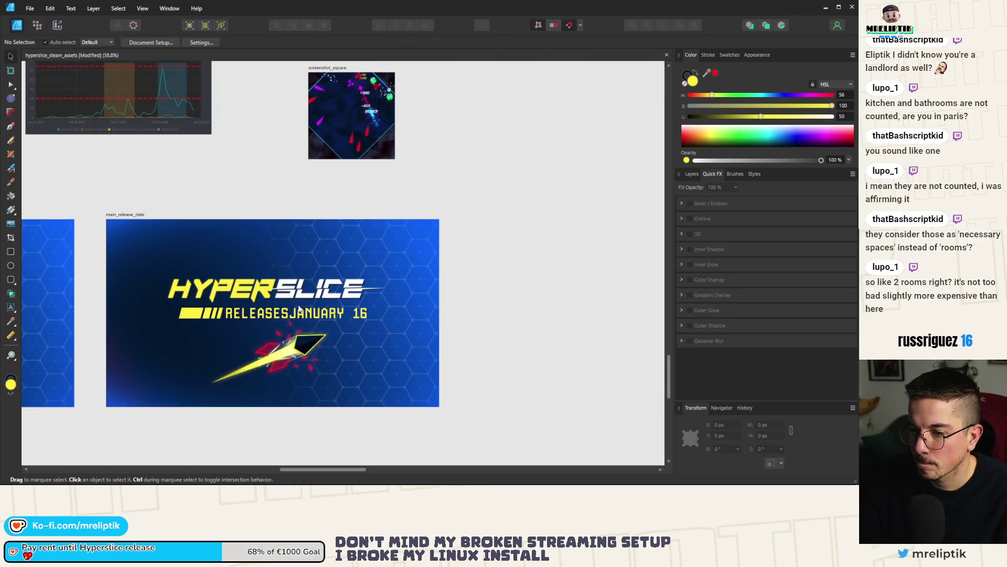
scroll(260, 315, up, 2)
click(411, 325)
drag(455, 329, 502, 320)
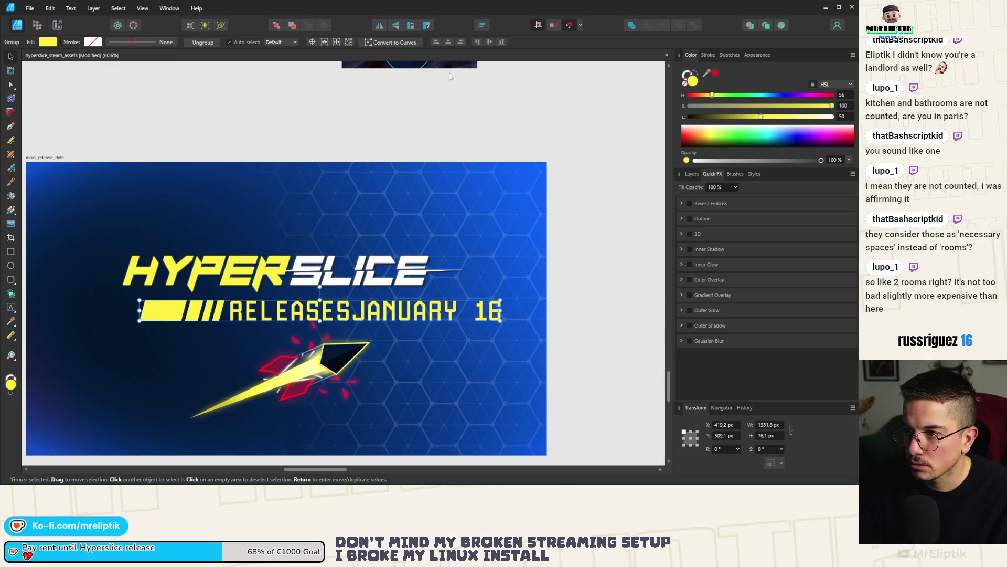
Scale up the HYPERSLICE title group and raise it slightly.
click(449, 42)
scroll(329, 179, down, 2)
scroll(310, 245, up, 3)
click(285, 223)
scroll(285, 223, down, 2)
drag(417, 250, 455, 269)
drag(334, 239, 334, 233)
scroll(334, 232, down, 3)
key(ctrl+d)
Check the enlarged title's placement, then select the main_release_date artboard.
scroll(346, 235, up, 4)
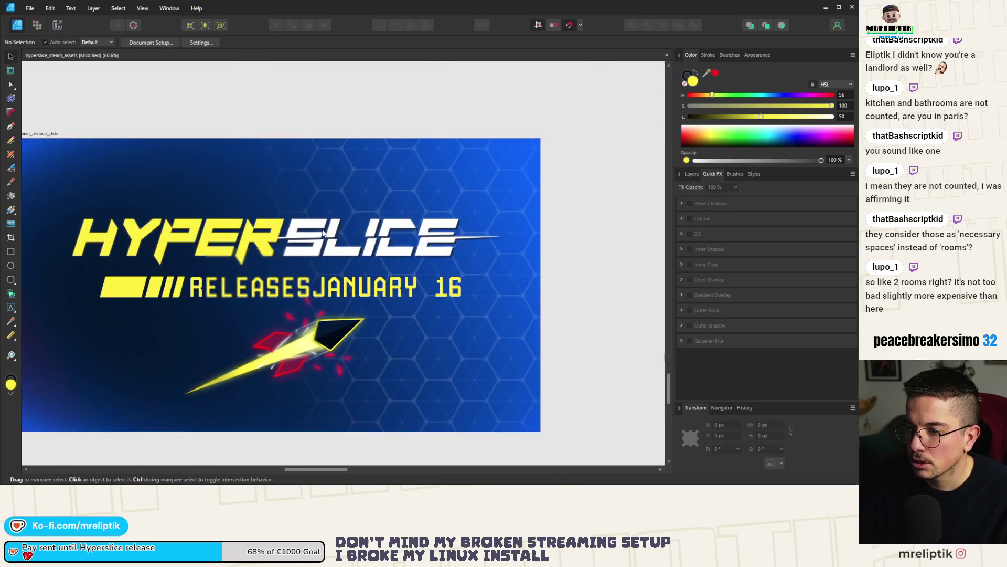
scroll(352, 236, down, 1)
click(323, 239)
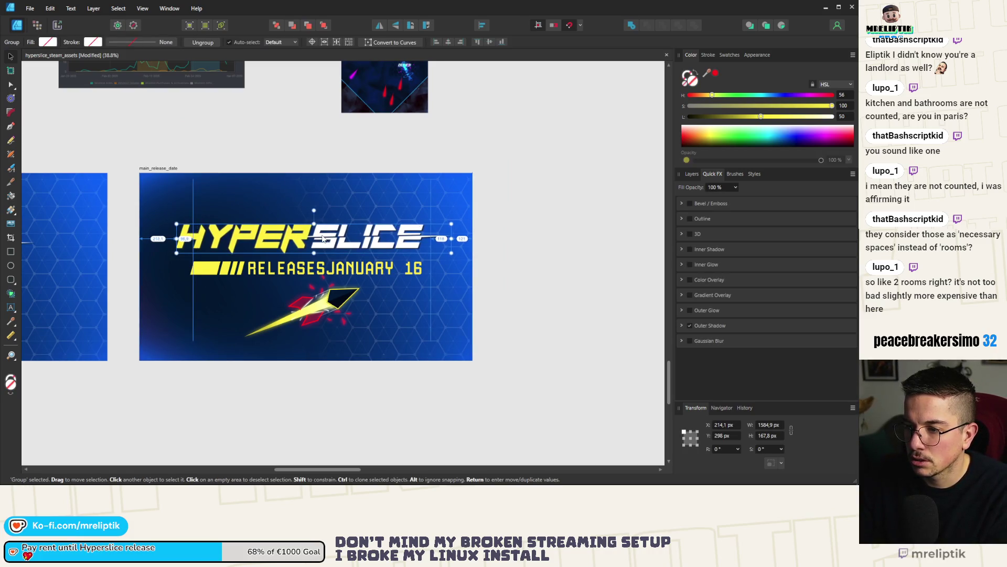
click(512, 237)
scroll(280, 249, down, 3)
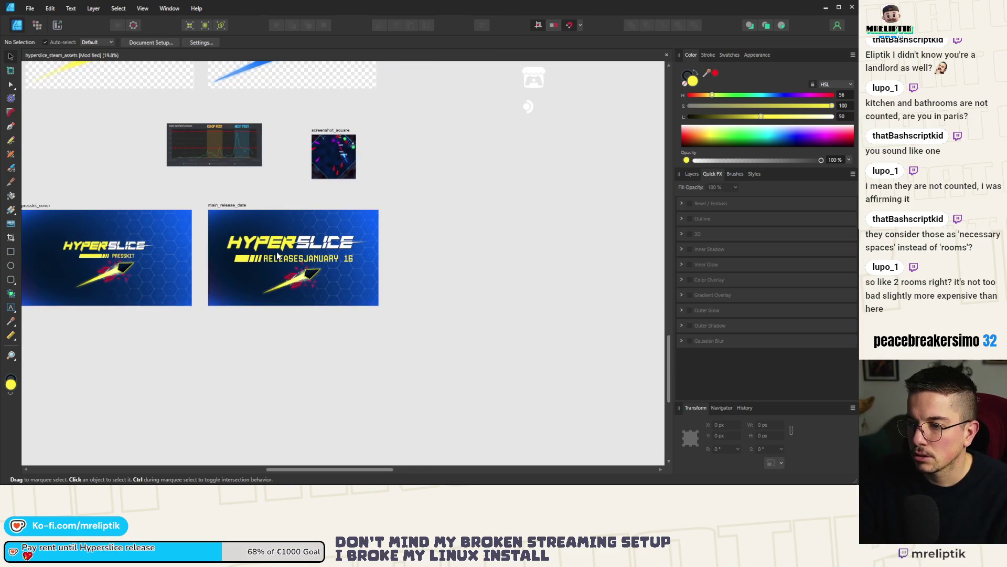
scroll(278, 255, up, 3)
click(132, 139)
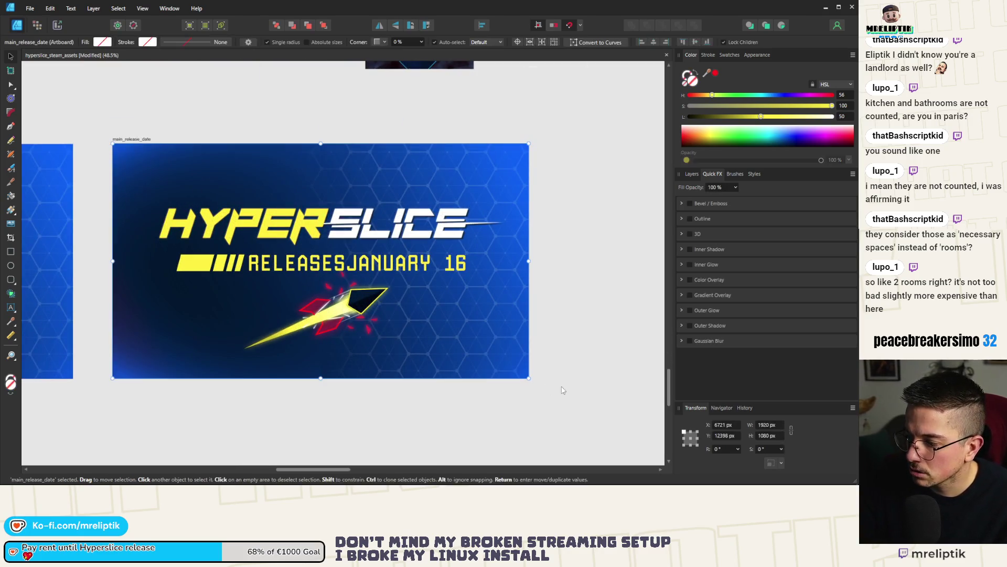
Set up a 1920×1080 PNG export with main_release_date as the export area.
key(ctrl+alt+shift+s)
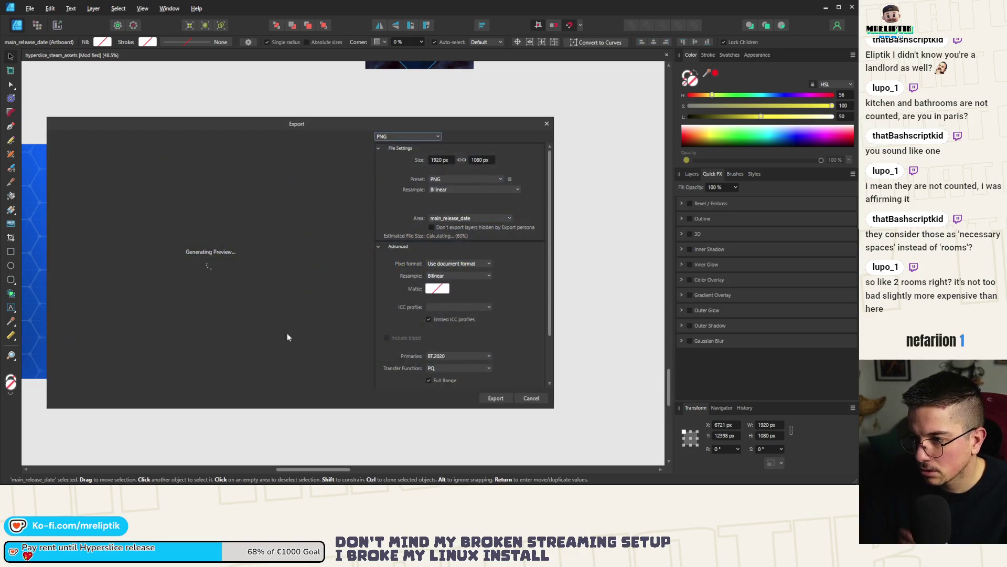
click(461, 219)
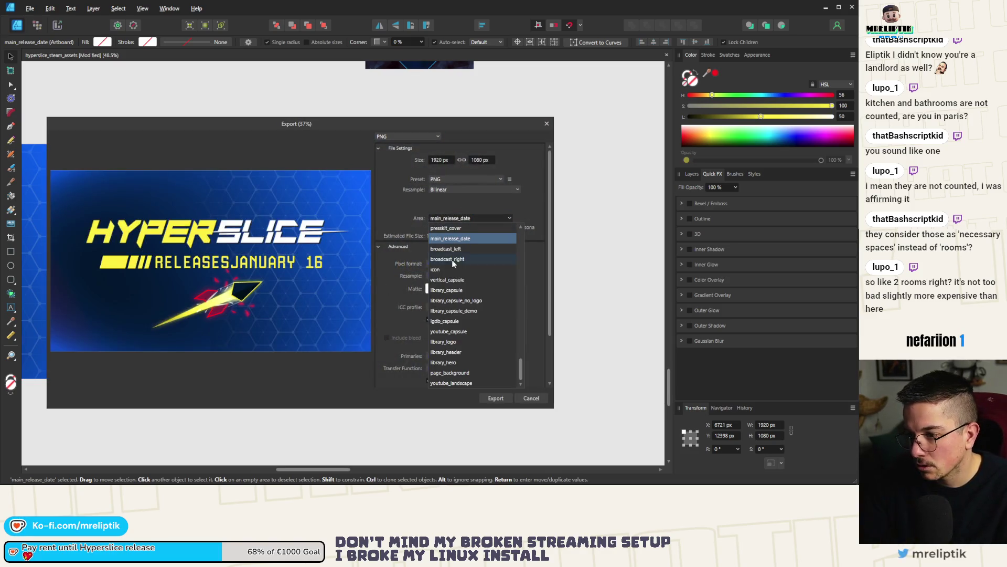
click(201, 177)
key(Escape)
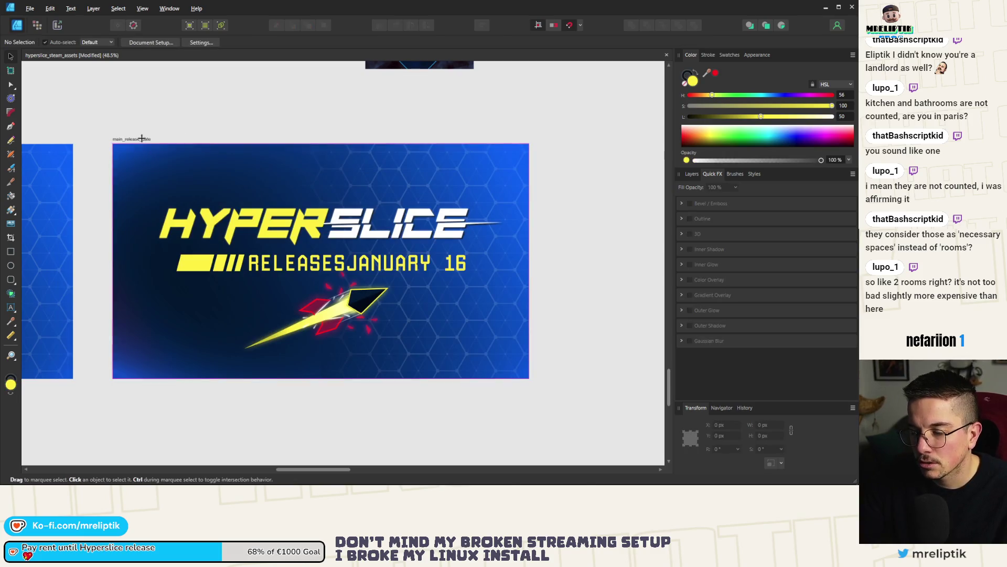
key(ctrl+alt+shift+s)
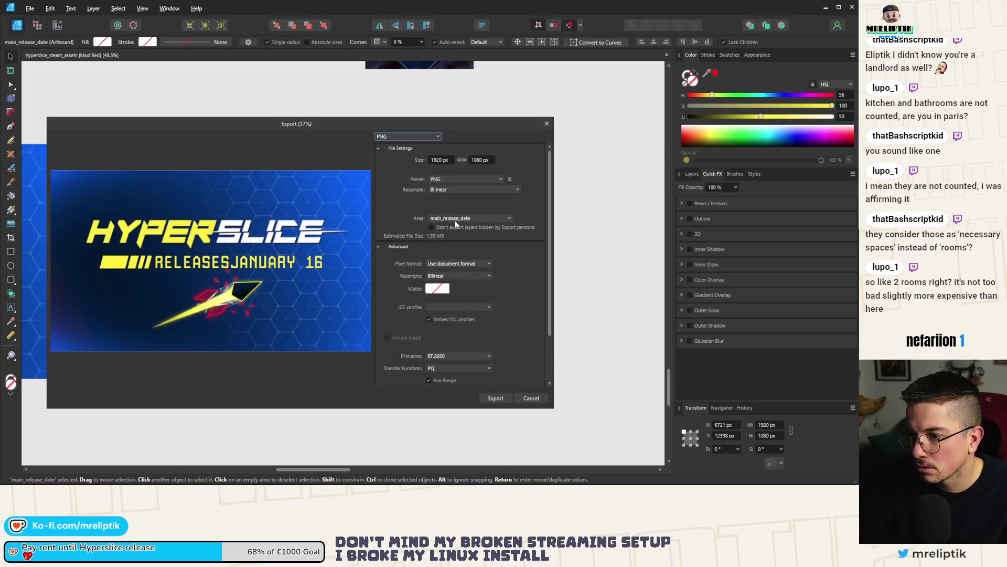
click(495, 399)
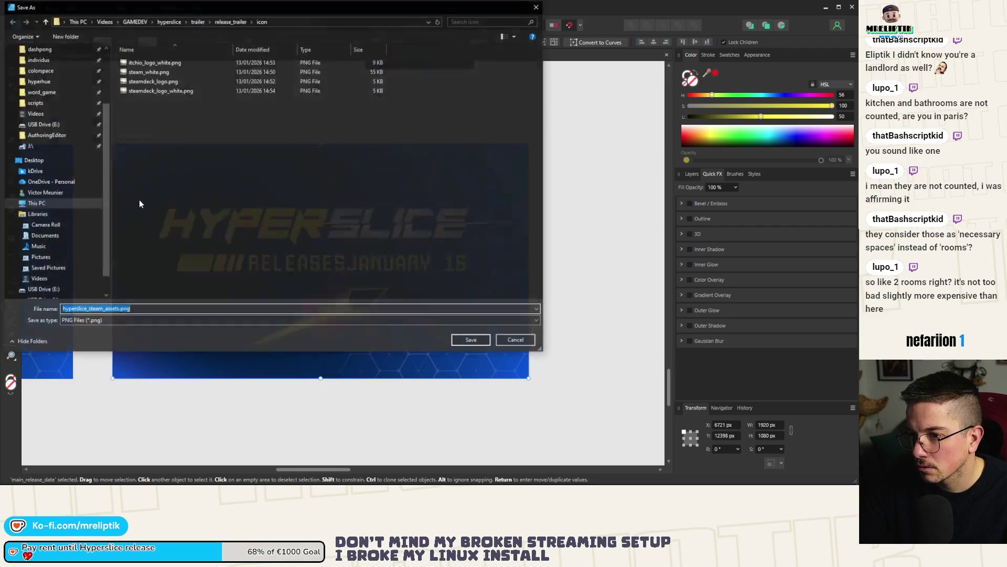
Choose kDrive > PROJECTS > GAMEDEV > GAMES as the save location.
click(198, 21)
click(178, 22)
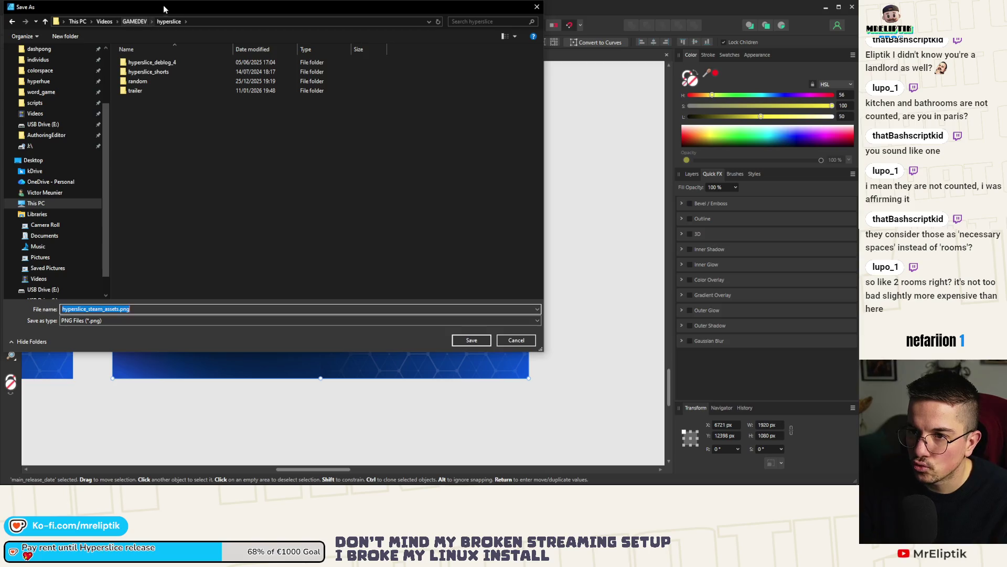
drag(164, 7, 189, 47)
scroll(79, 113, up, 1)
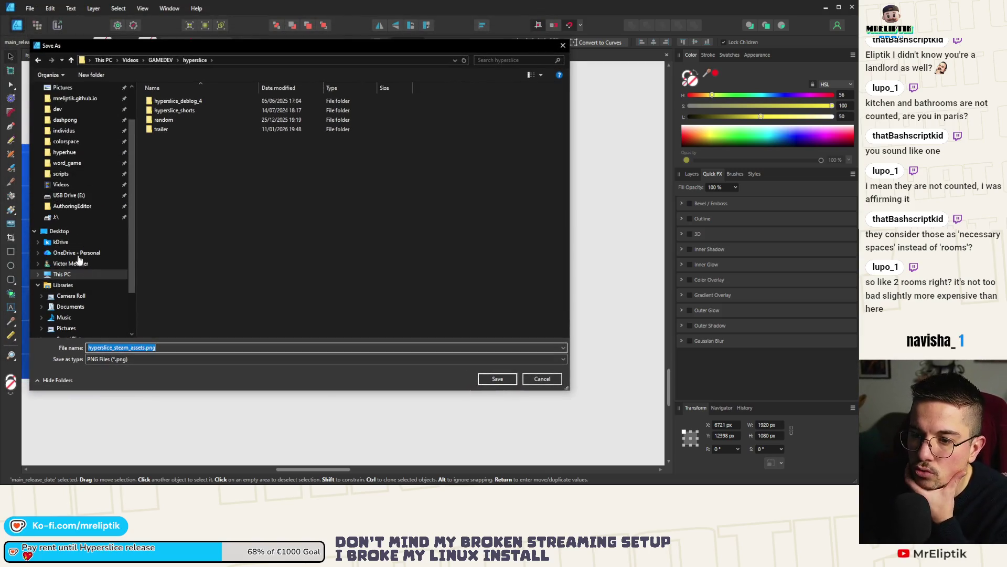
click(60, 242)
double_click(185, 138)
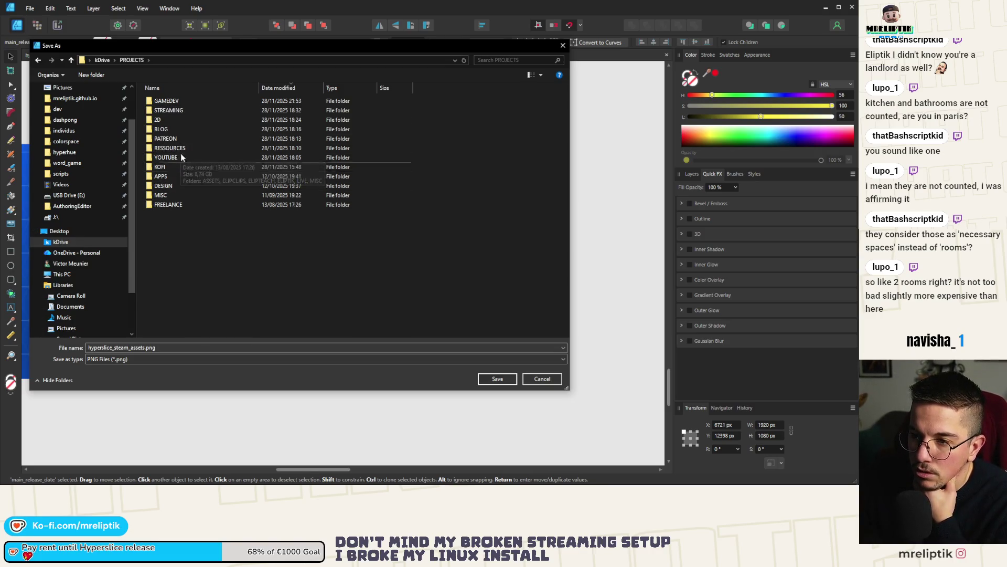
double_click(183, 102)
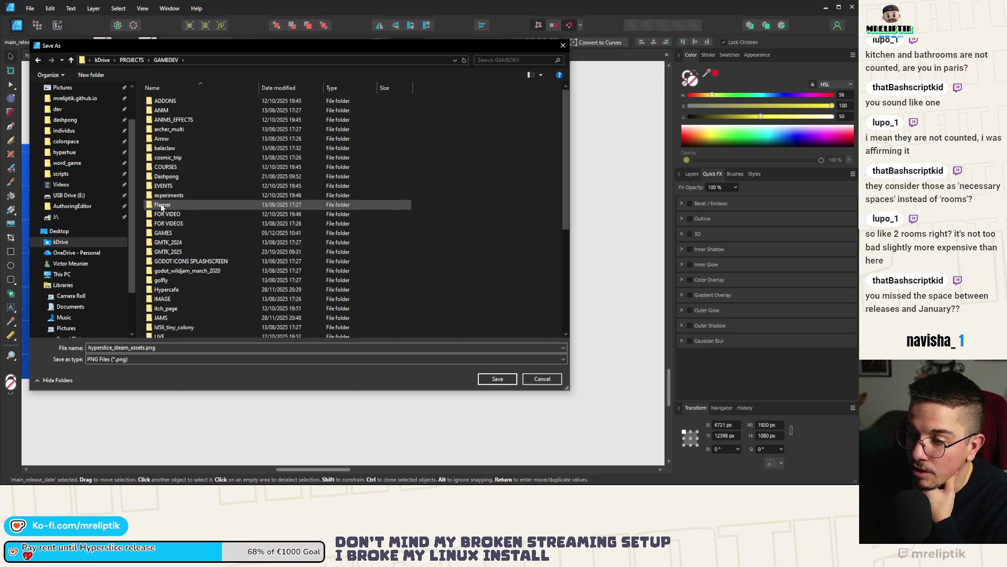
double_click(182, 234)
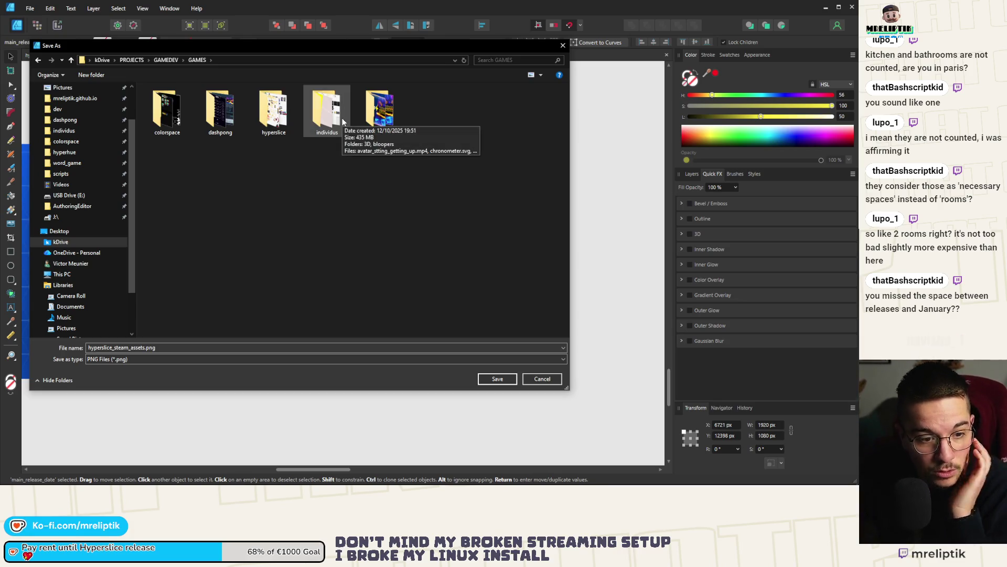
mouse_move(312, 49)
mouse_down()
mouse_move(338, 408)
mouse_move(301, 220)
mouse_move(300, 130)
mouse_up()
key(Escape)
key(a)
double_click(347, 274)
key(Escape)
click(9, 55)
click(296, 277)
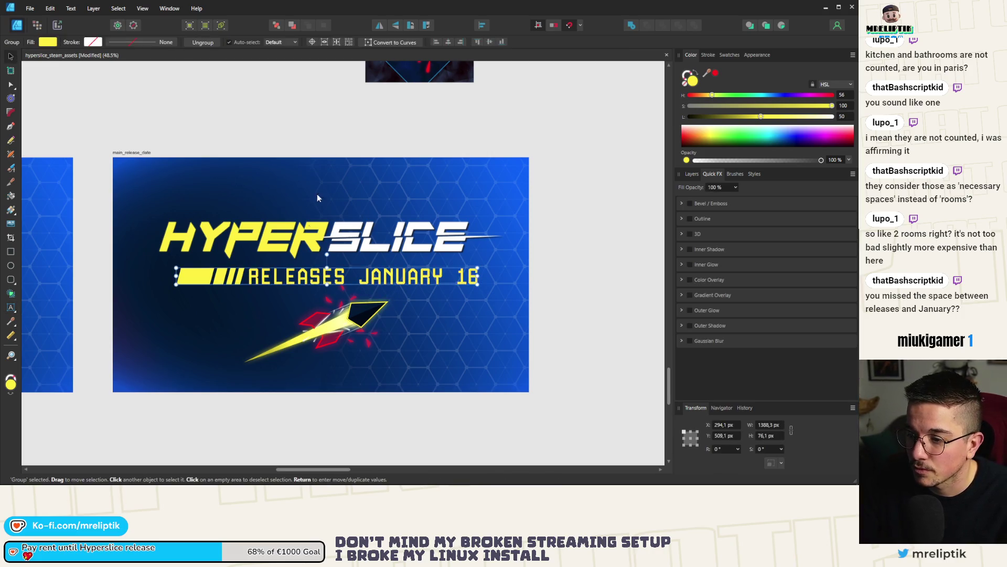
click(450, 43)
key(Escape)
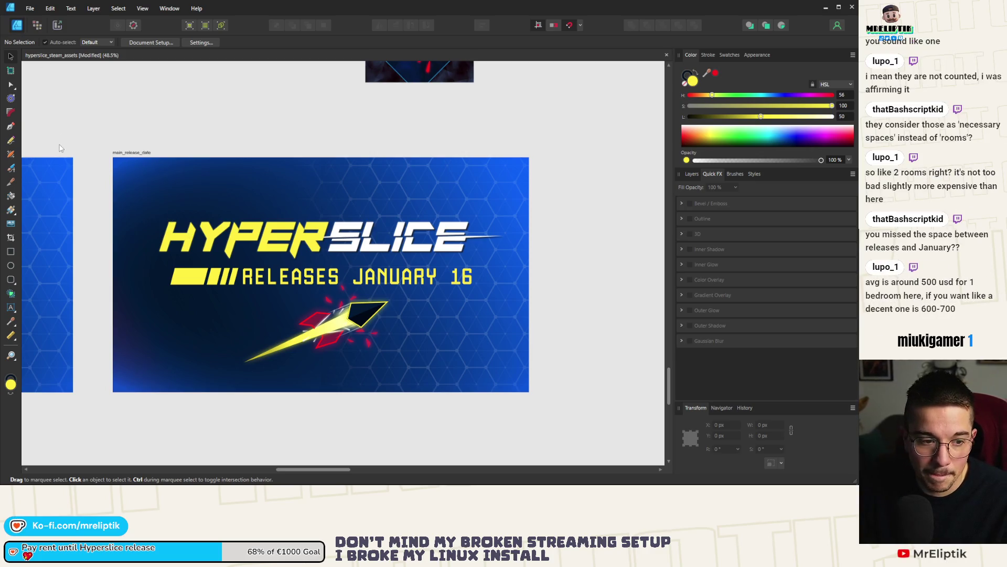
click(146, 152)
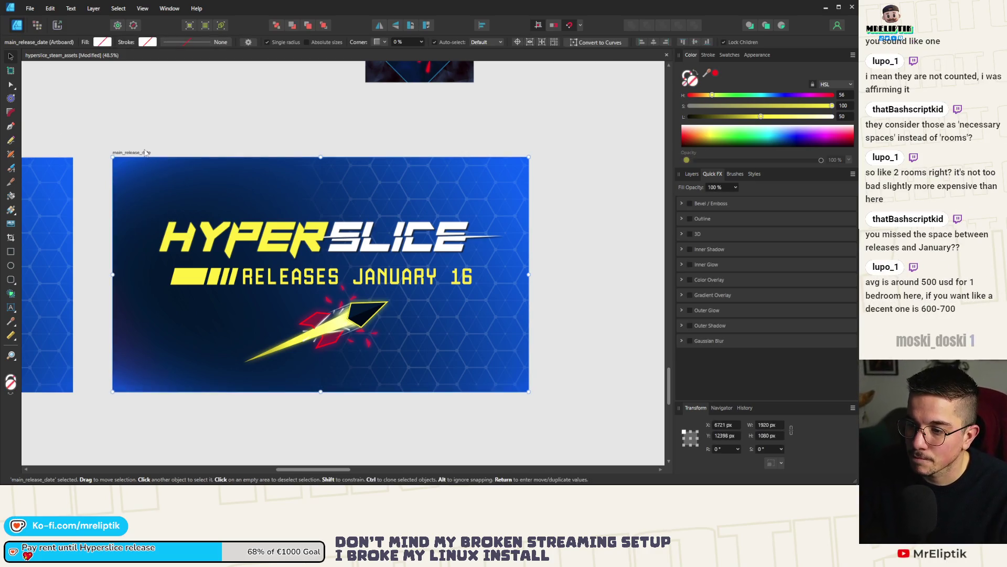
key(ctrl+shift+alt+s)
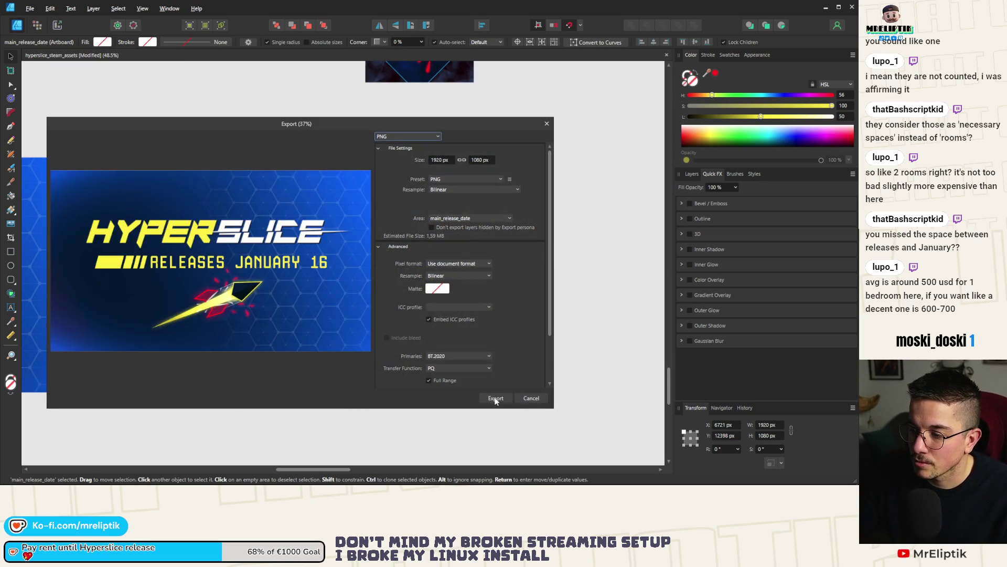
click(496, 398)
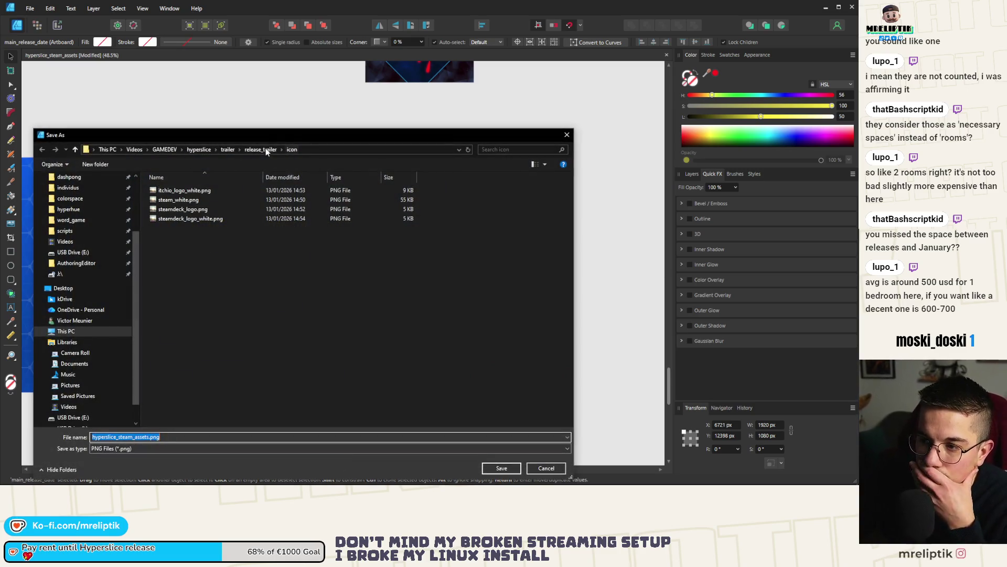
click(263, 149)
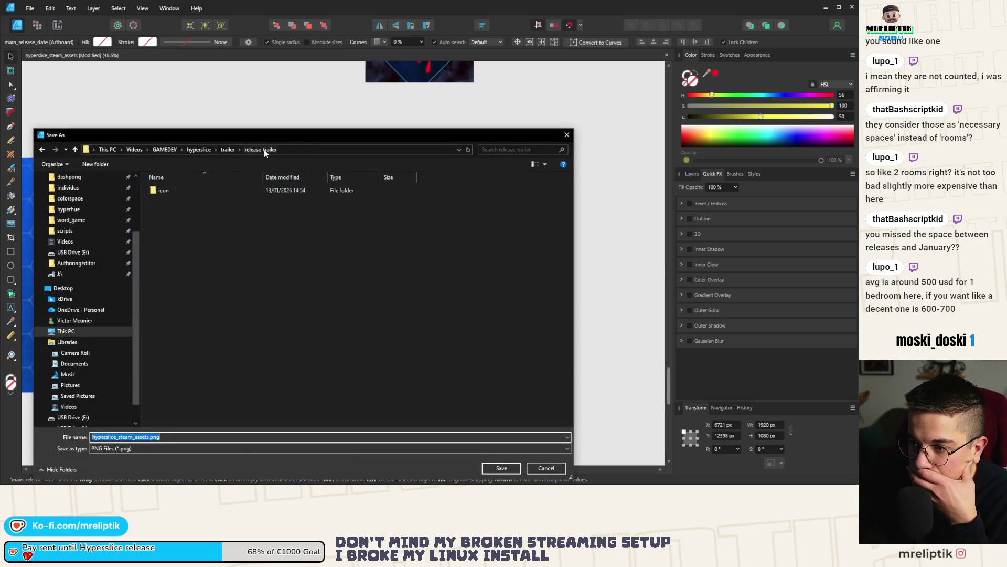
click(74, 299)
double_click(173, 228)
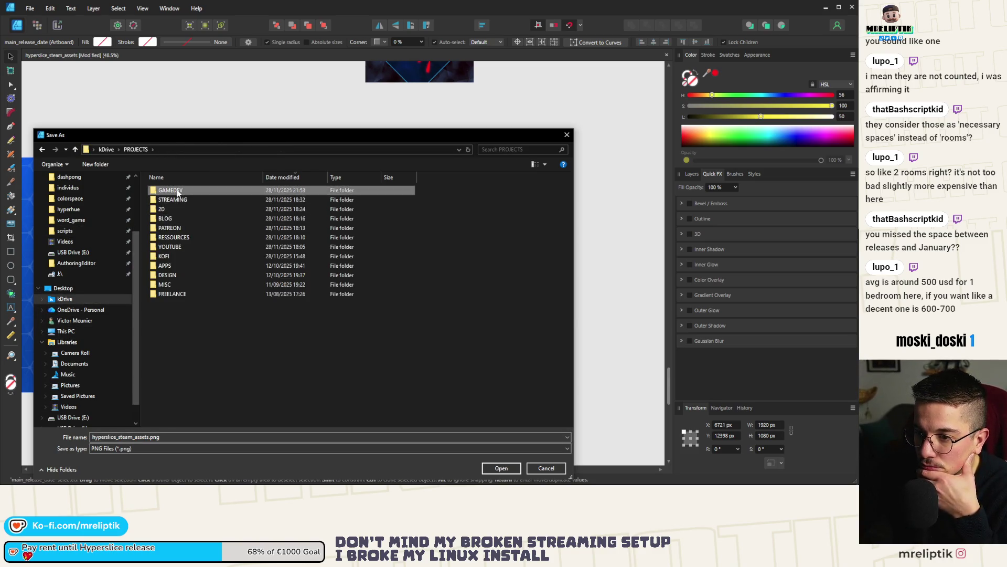
double_click(180, 191)
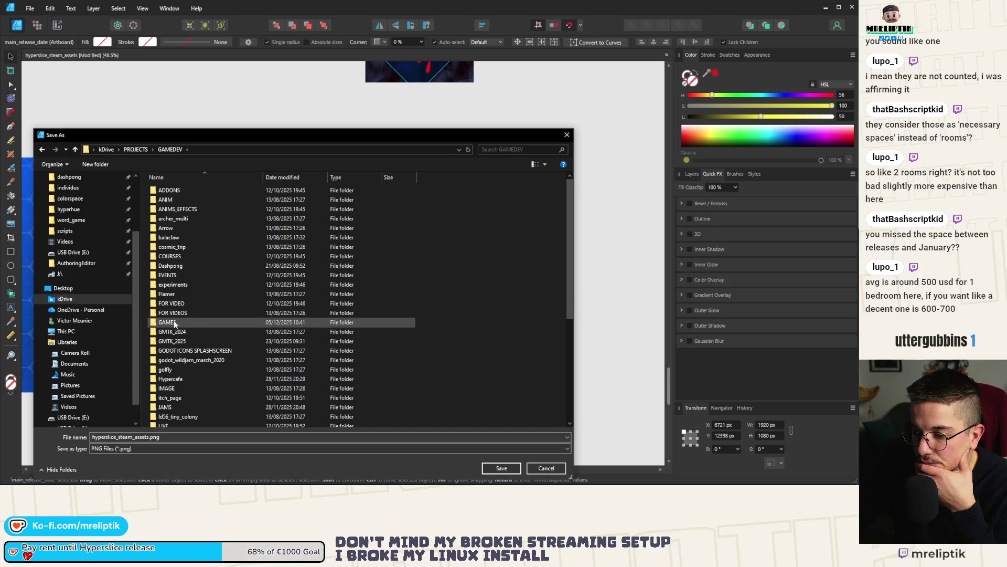
click(547, 468)
key(t)
click(286, 277)
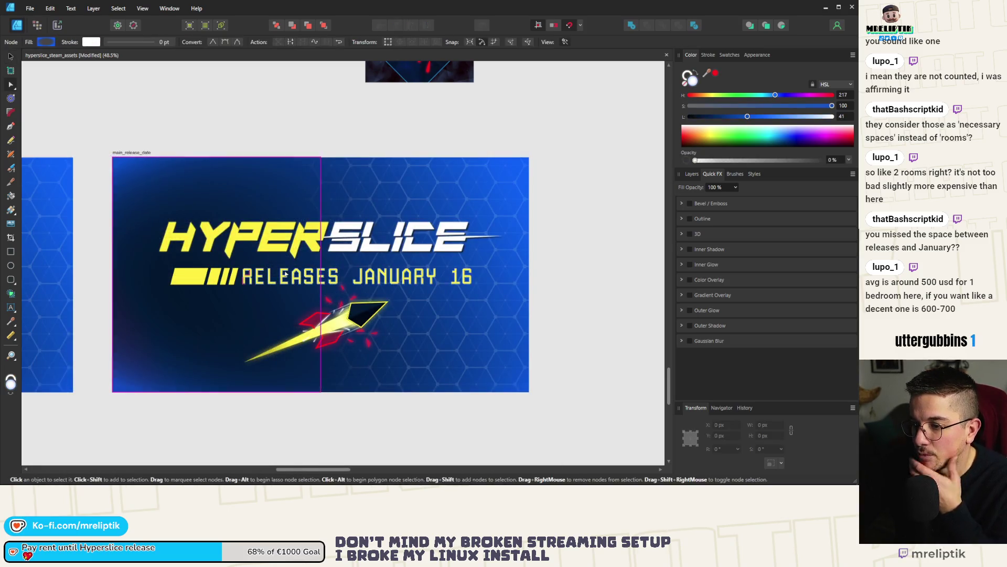
Delete RELEASES from the date line, leaving just JANUARY 16.
double_click(286, 276)
key(Delete)
key(Delete)
key(Delete)
key(Escape)
text(J)
click(11, 57)
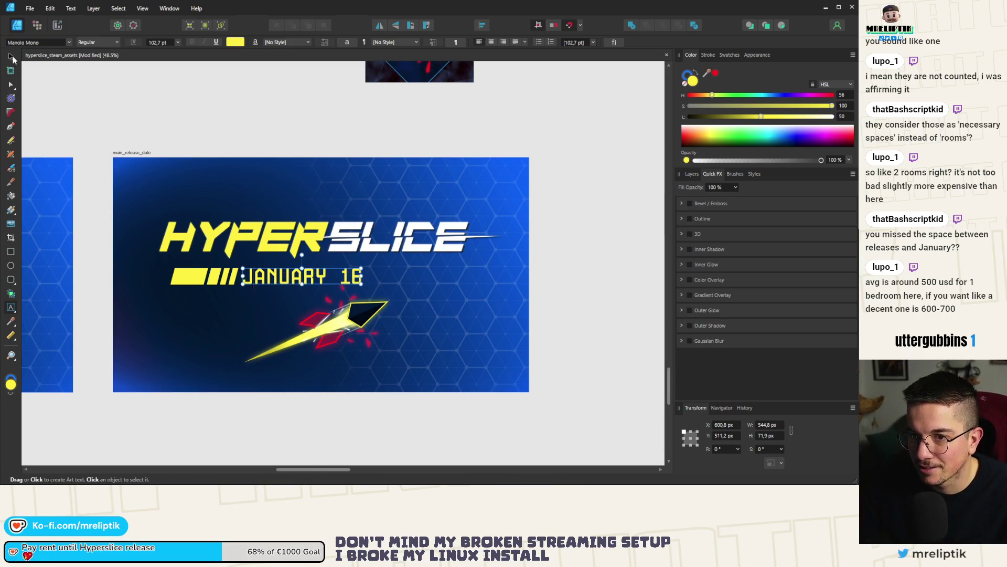
Centre the JANUARY 16 group horizontally and tidy the spacing between JANUARY and 16.
click(324, 211)
click(298, 280)
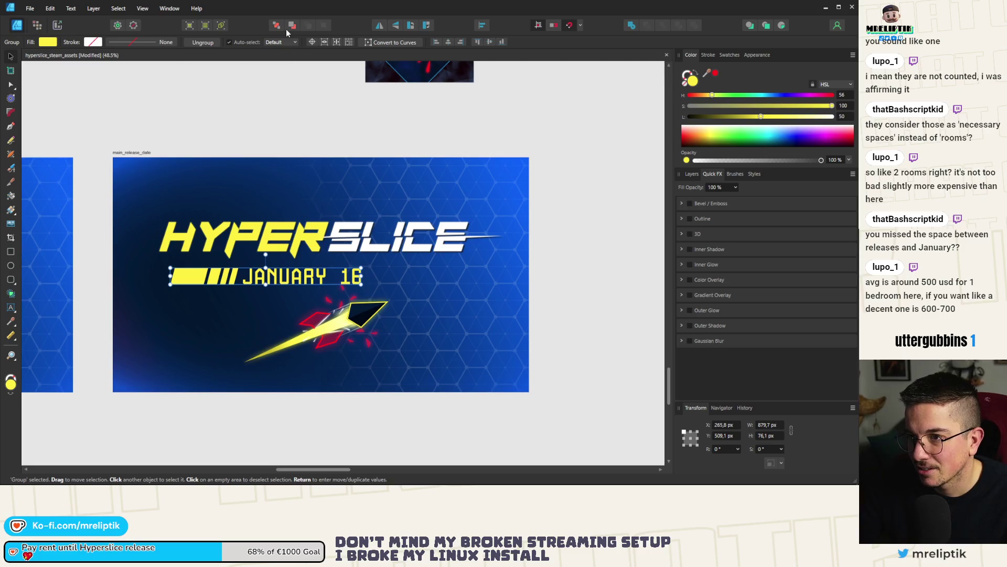
click(446, 42)
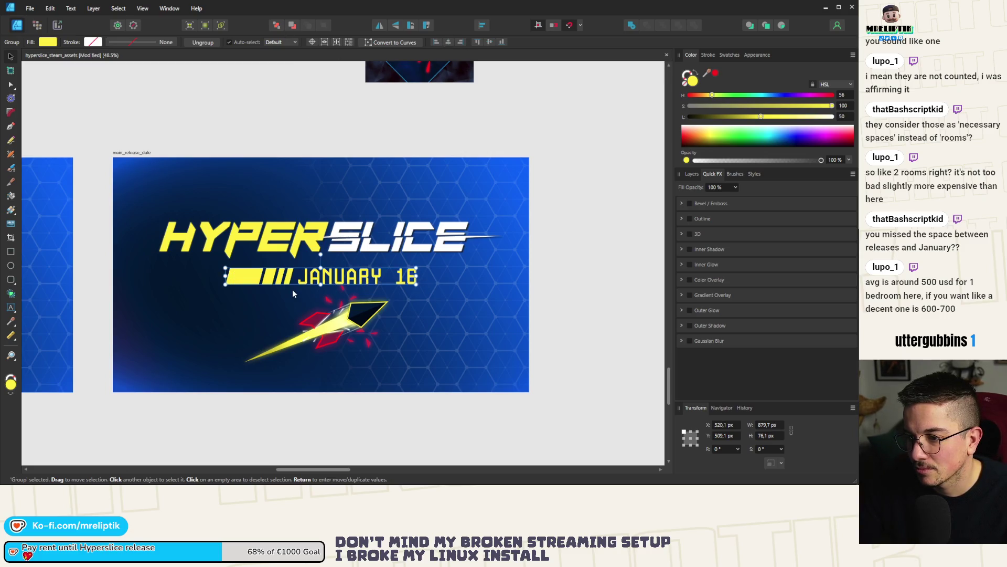
double_click(393, 284)
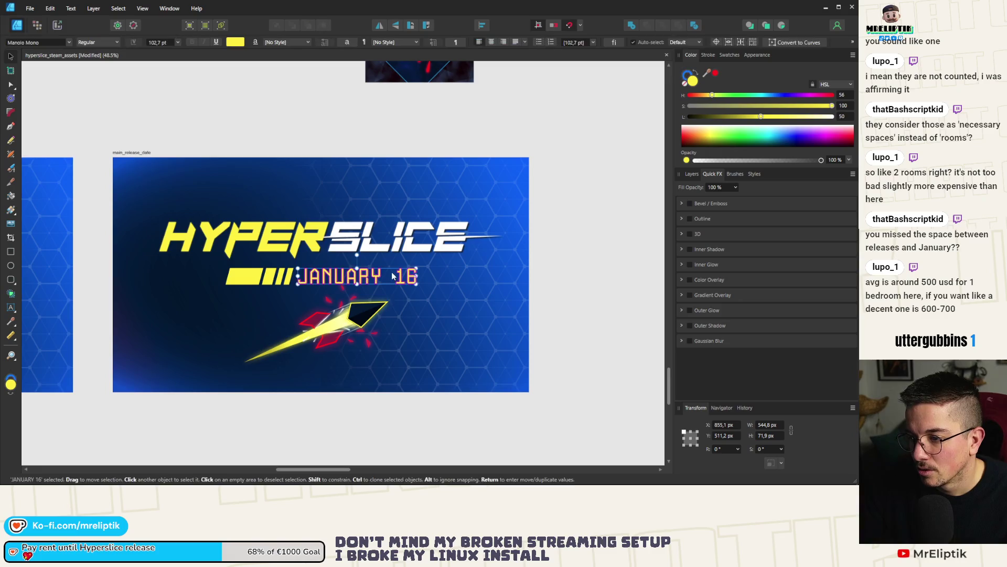
key(Delete)
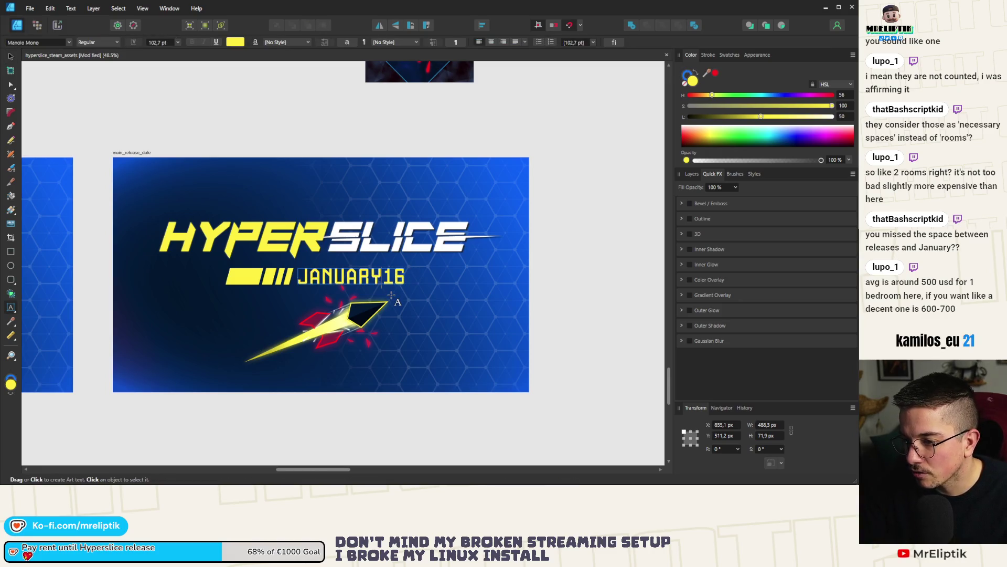
key(Escape)
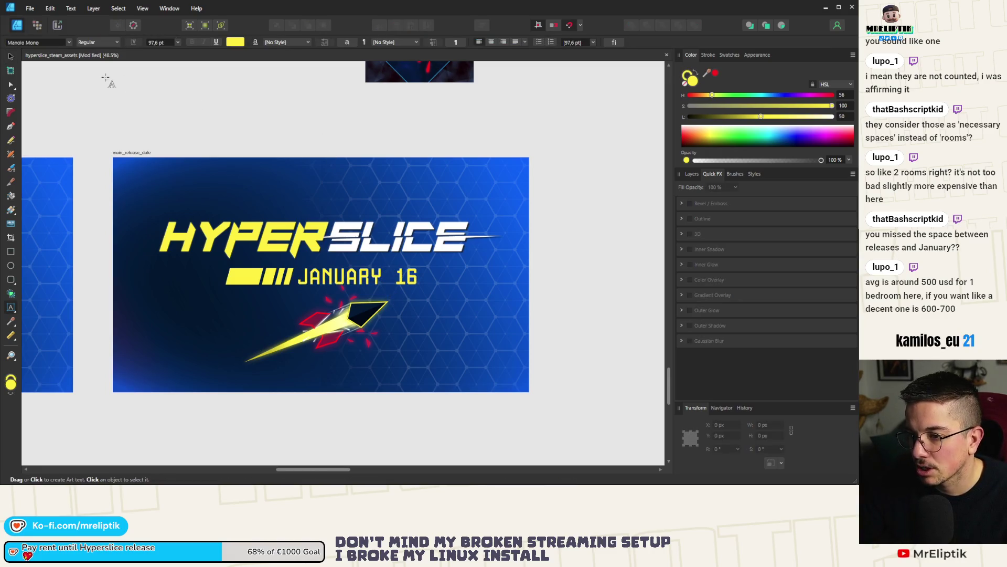
click(12, 56)
click(316, 280)
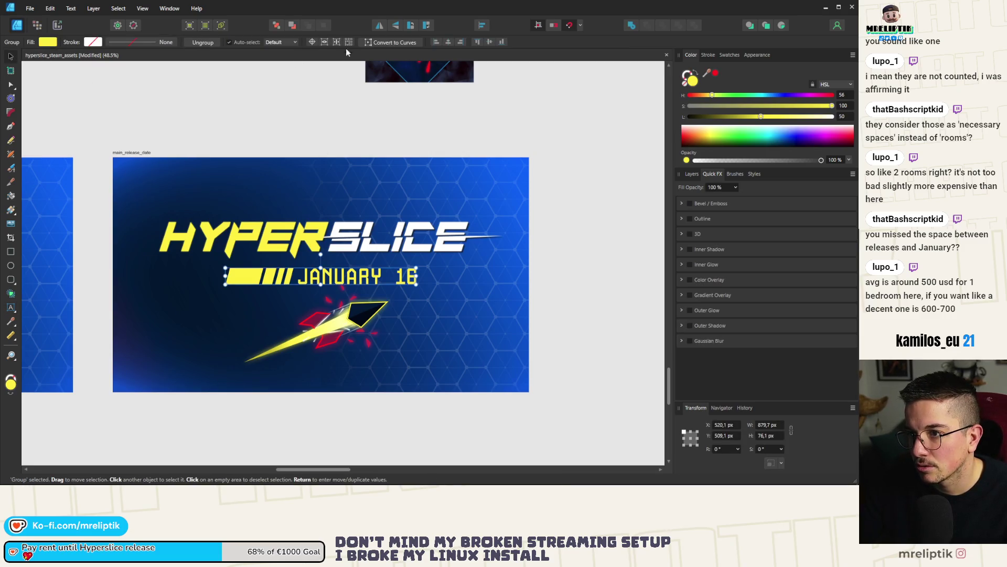
Select the release-date banner artboard and open its export settings.
click(324, 115)
click(125, 153)
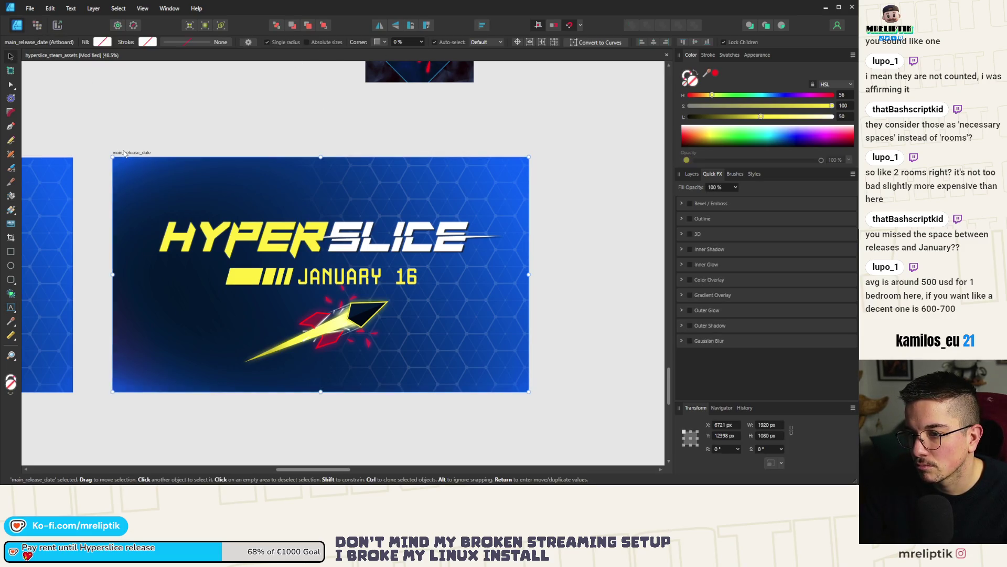
key(ctrl+alt+shift+w)
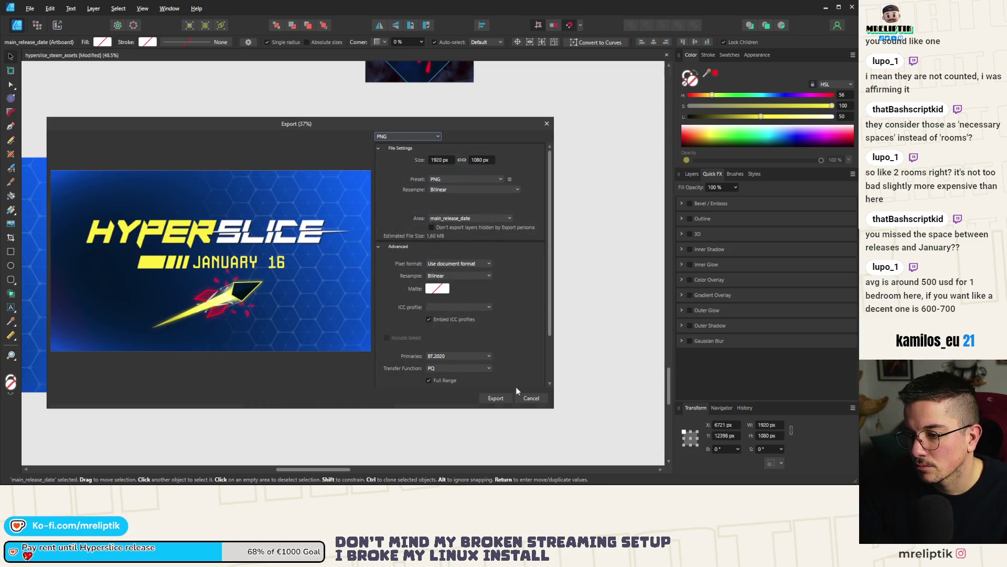
Export the banner PNG into kDrive > PROJECTS > GAMEDEV > GAMES > hyperslice > assets > STEAM.
click(491, 395)
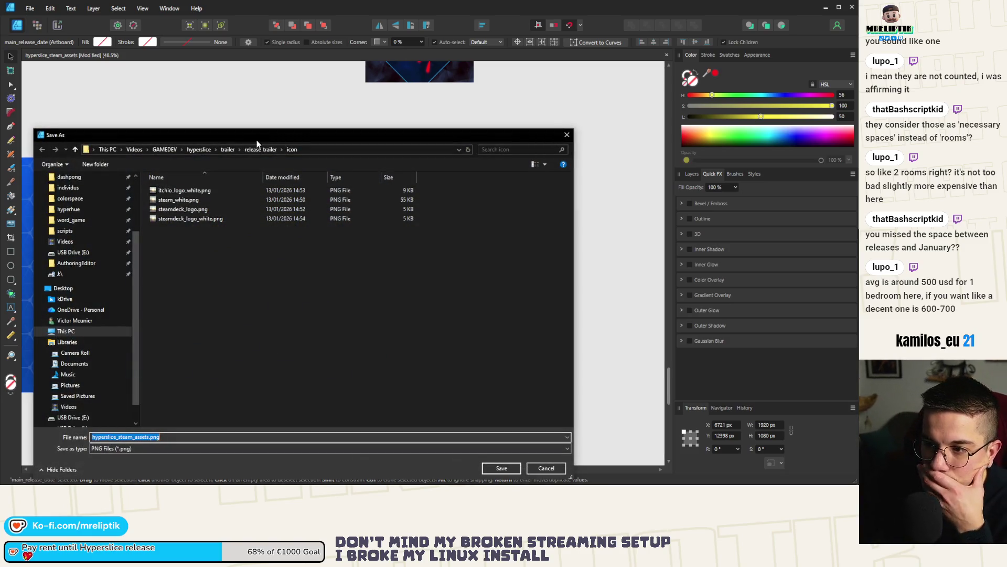
click(64, 298)
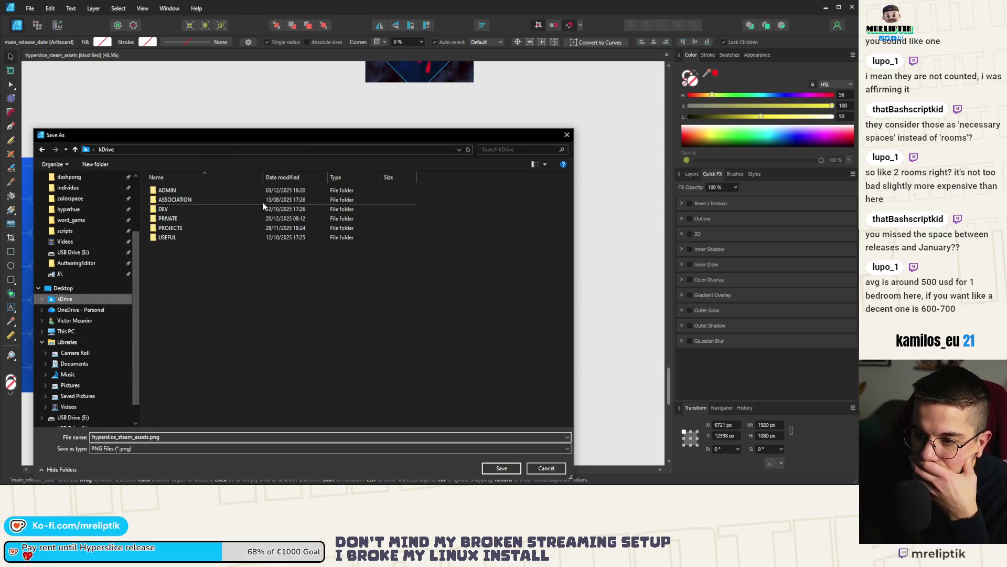
double_click(181, 217)
double_click(181, 191)
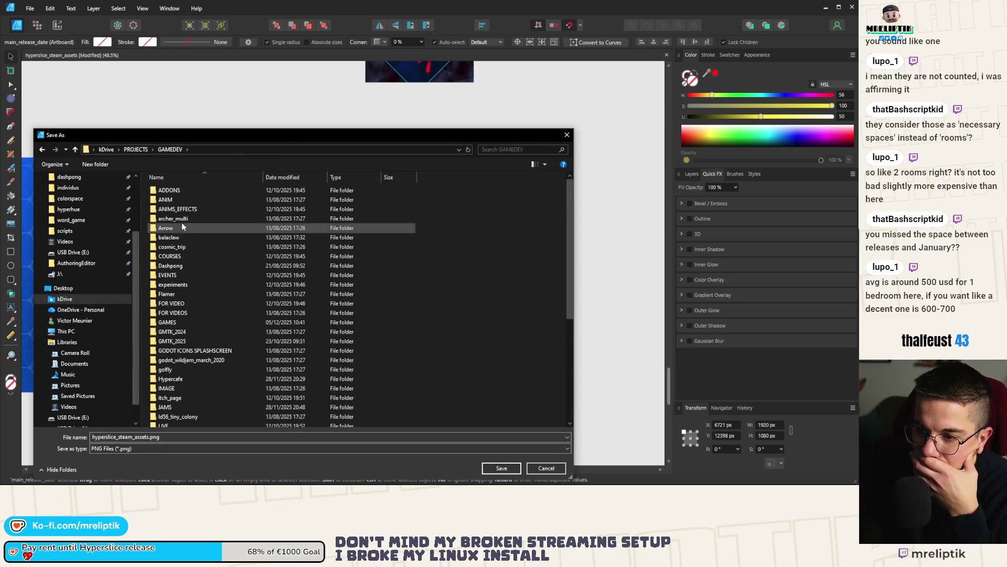
double_click(173, 323)
double_click(278, 203)
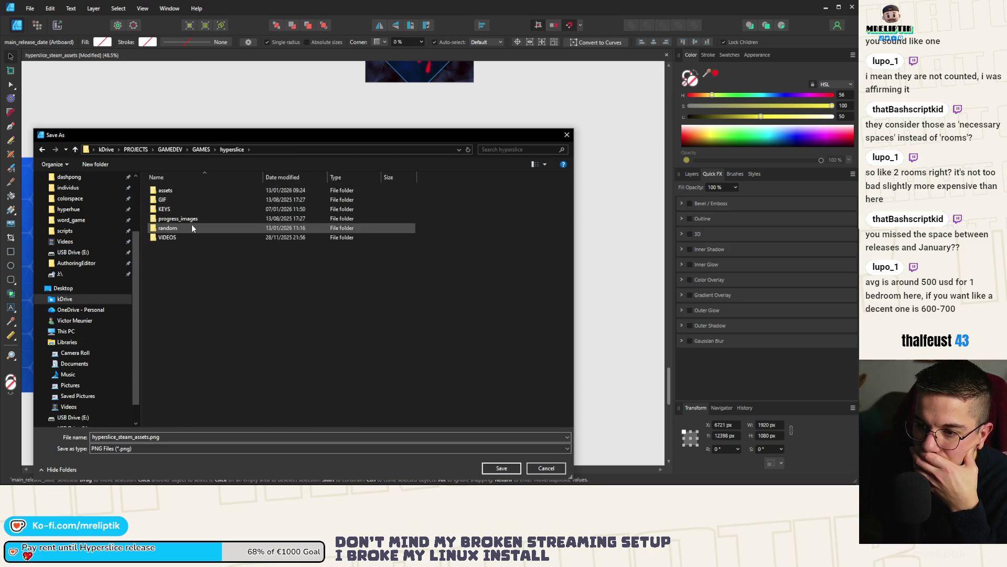
double_click(180, 191)
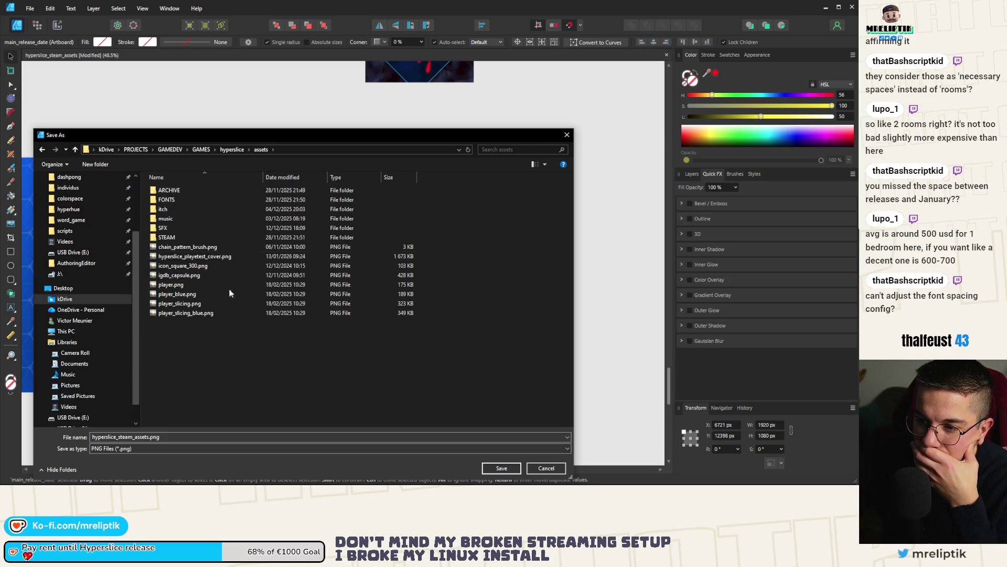
double_click(175, 241)
Save it as main_hd_release.png, based on the existing main_hd.png name.
click(174, 256)
click(114, 437)
text(_hd)
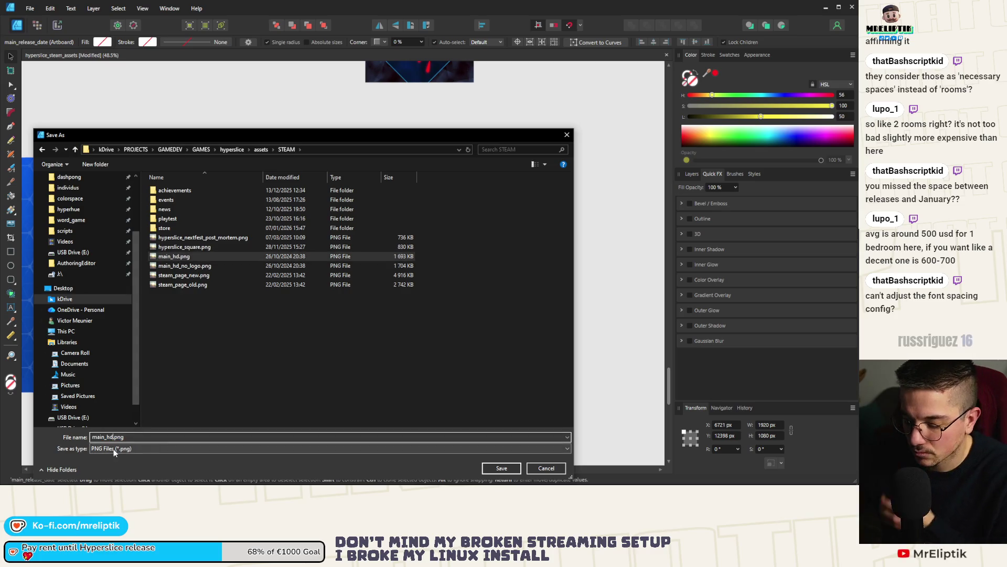
text(release)
key(Return)
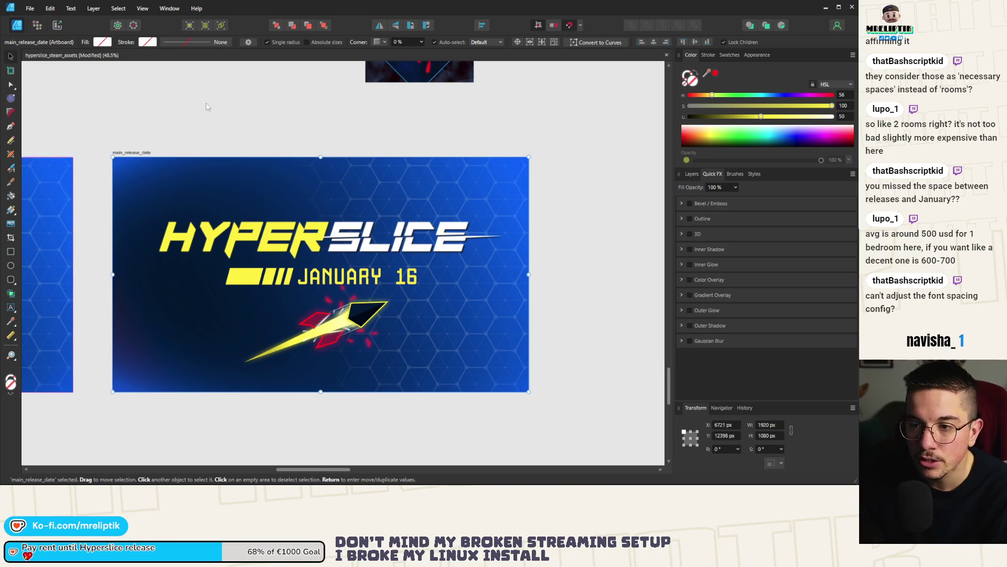
Review the banner among the artboards, then switch to the Notion Week 03 board.
click(215, 117)
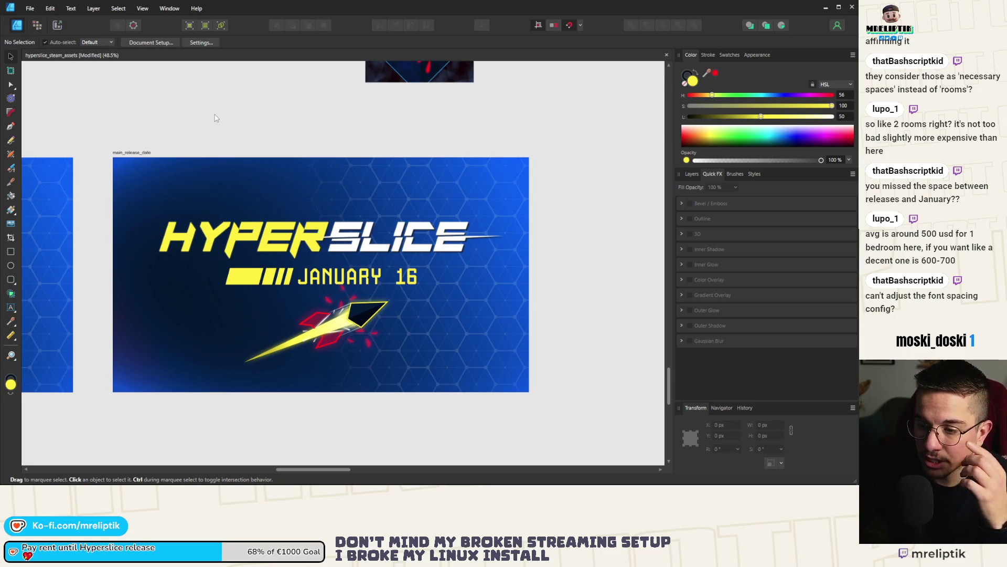
scroll(209, 140, down, 3)
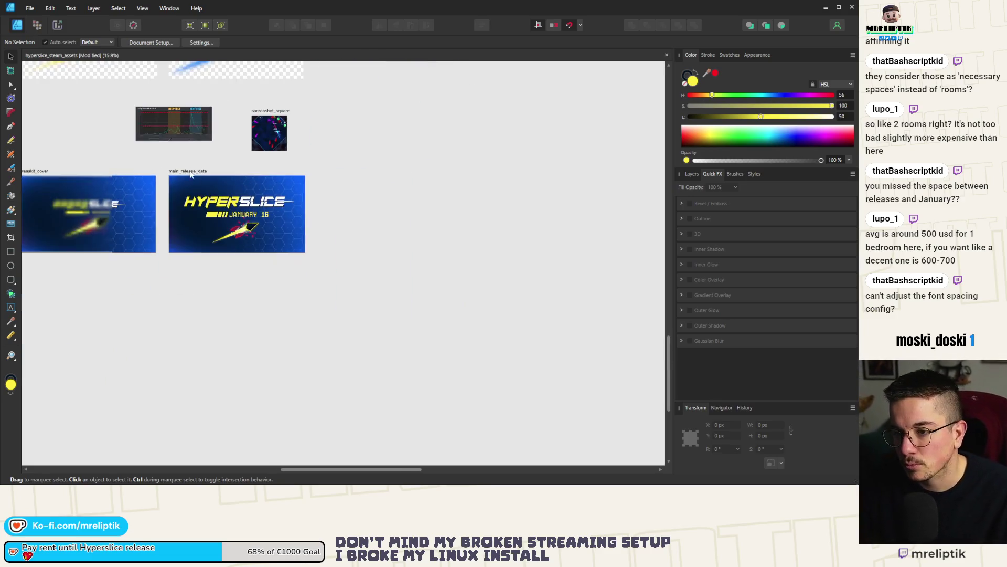
click(176, 177)
scroll(174, 175, up, 1)
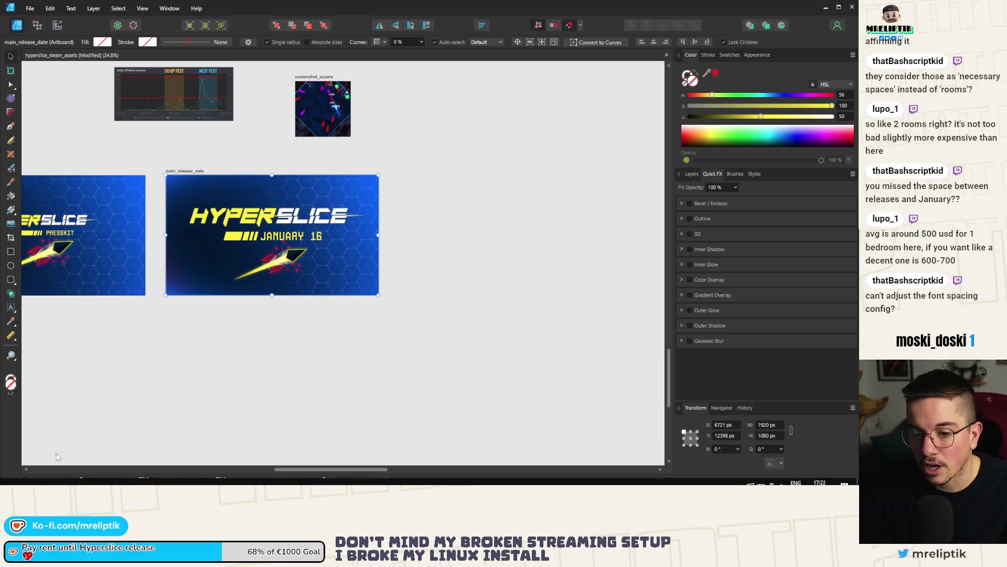
click(76, 477)
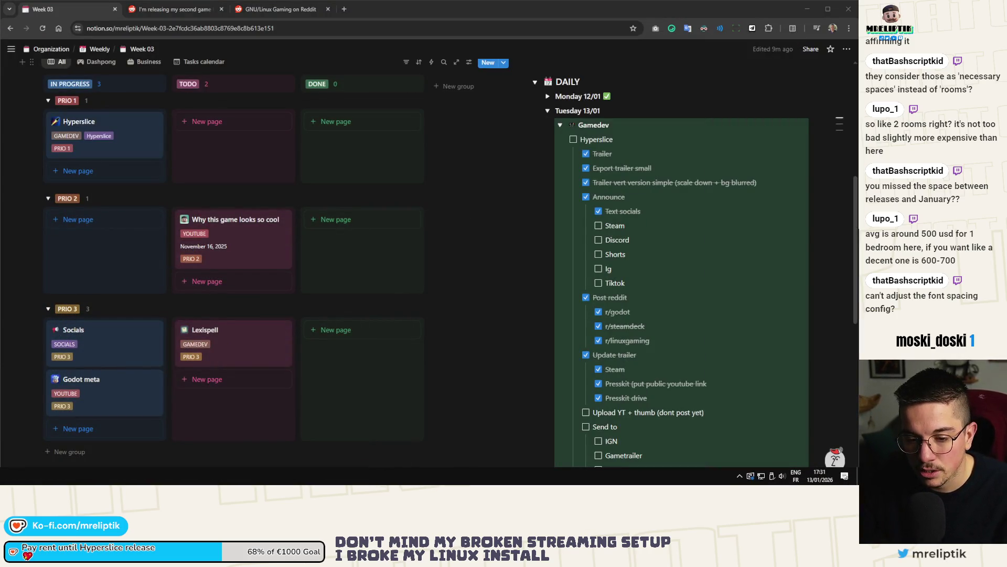
Upload the HYPERSLICE January 16 banner as the trailer's YouTube thumbnail and save.
key(alt+Tab)
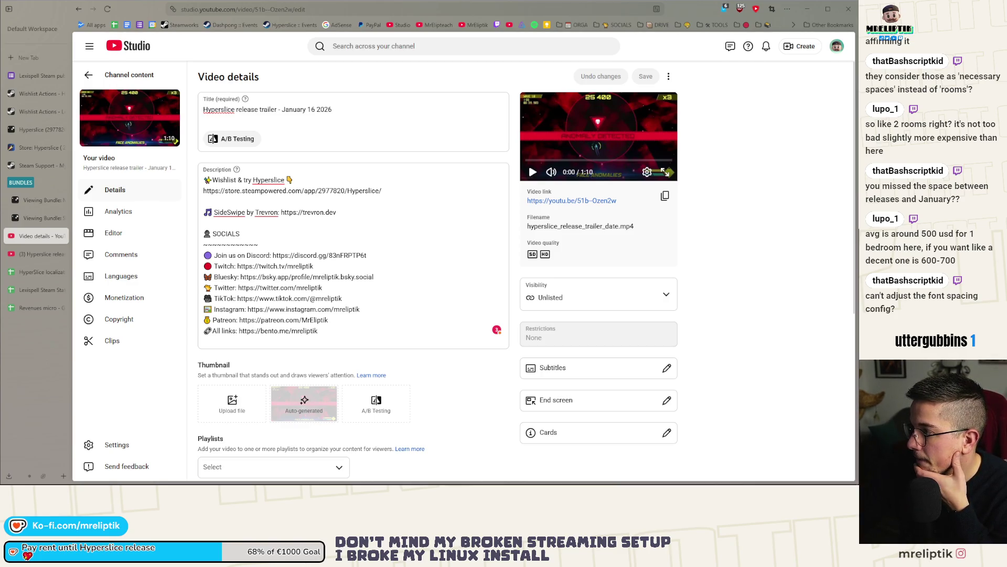
mouse_move(5, 404)
mouse_down()
mouse_move(262, 409)
mouse_move(232, 403)
mouse_up()
click(645, 76)
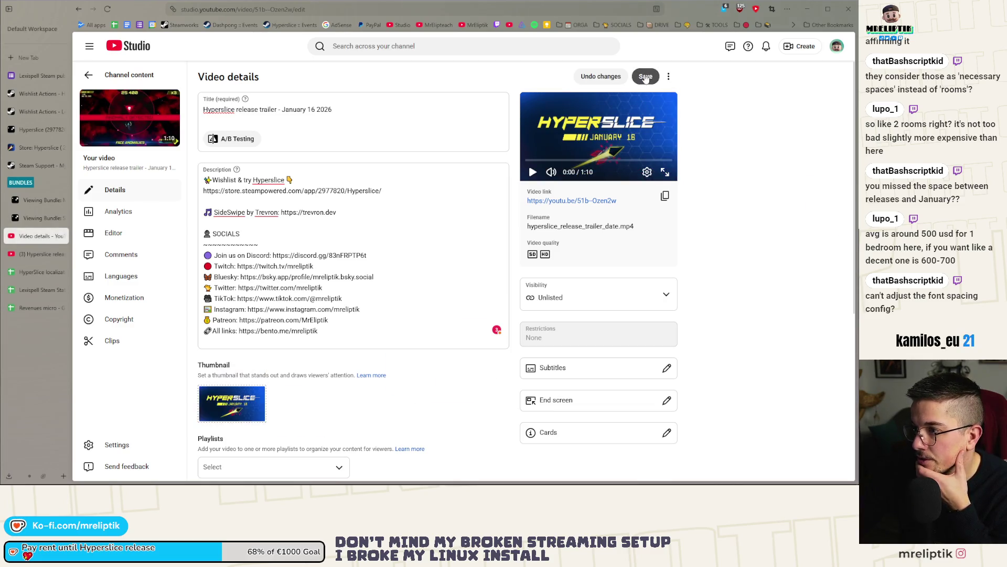
click(23, 166)
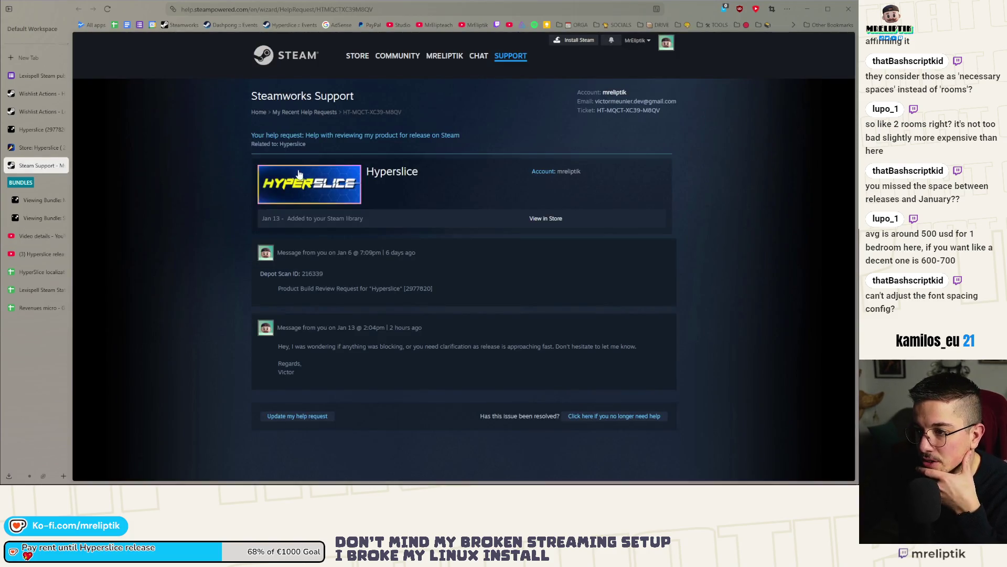
Review the Release trailer entry in the Hyperslice store page's trailer settings.
click(40, 148)
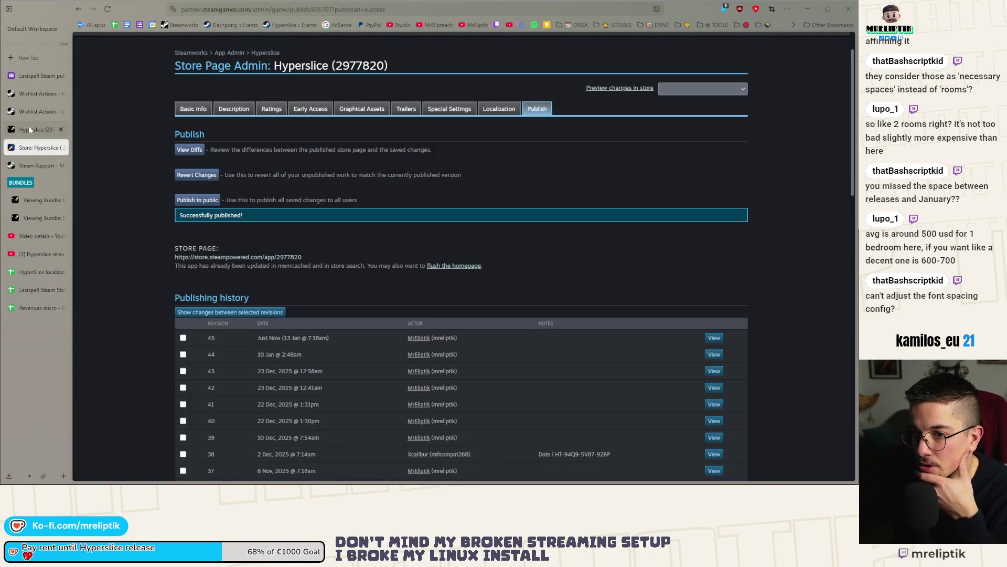
click(234, 109)
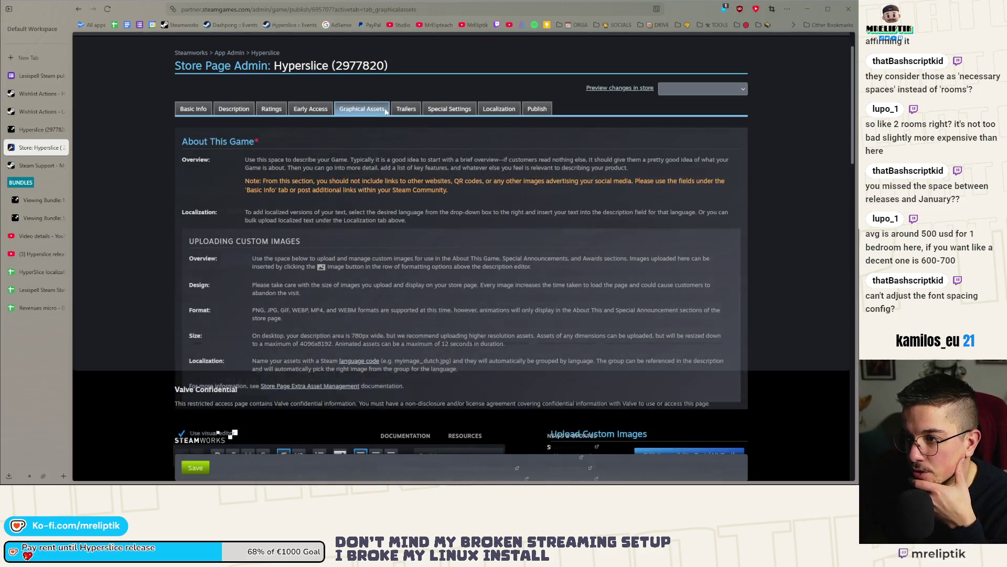
click(406, 109)
scroll(146, 355, down, 2)
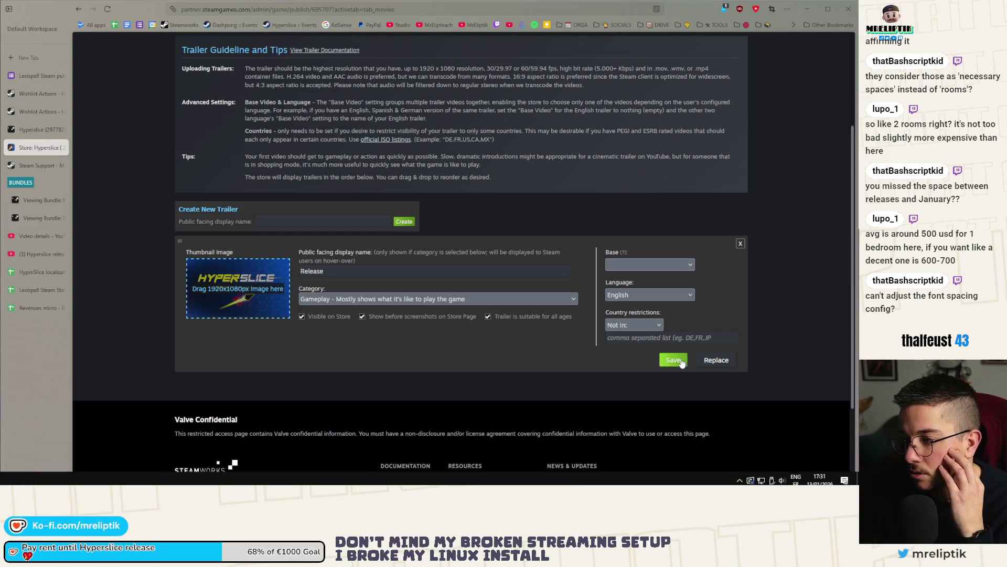
scroll(344, 345, up, 3)
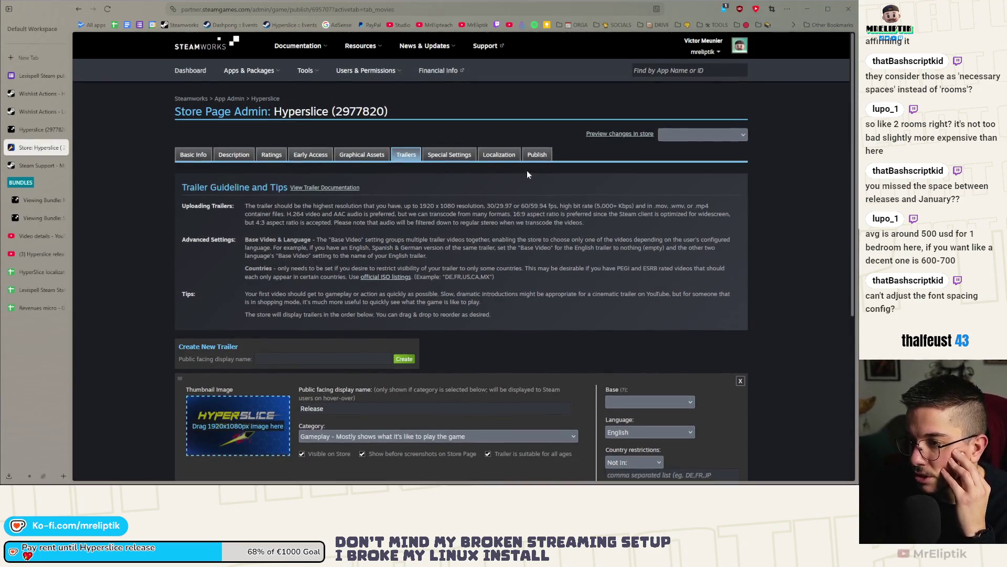
Publish the saved Hyperslice store page changes to the public.
click(537, 155)
click(202, 247)
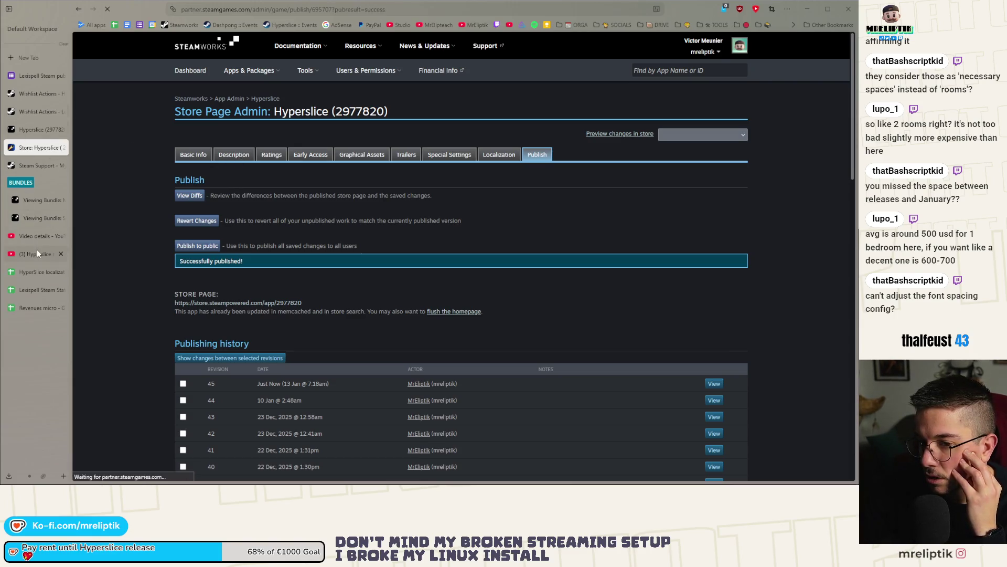
click(808, 9)
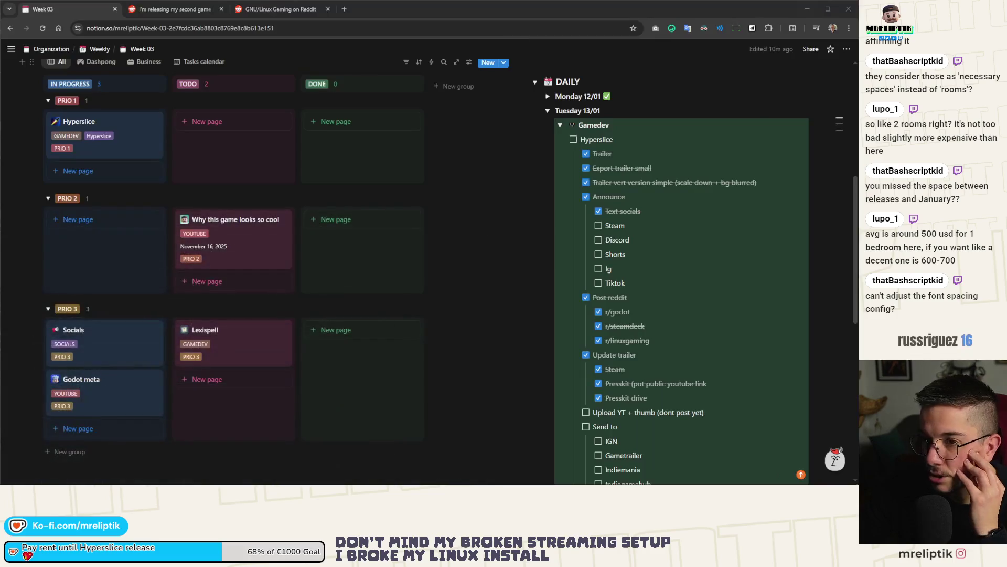
Read the new r/linux_gaming reply, close both Reddit posts, and return to Steamworks.
click(177, 10)
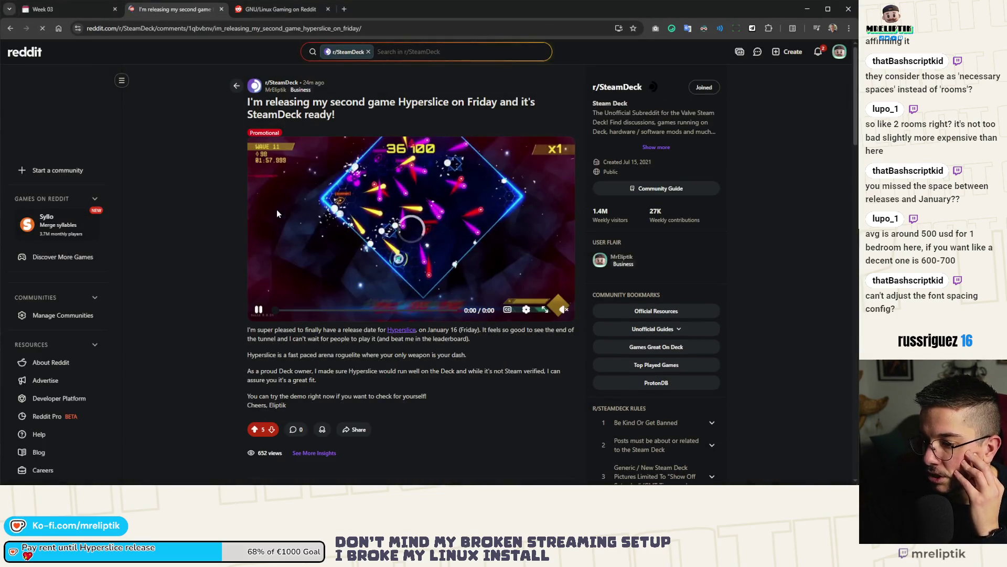
click(818, 52)
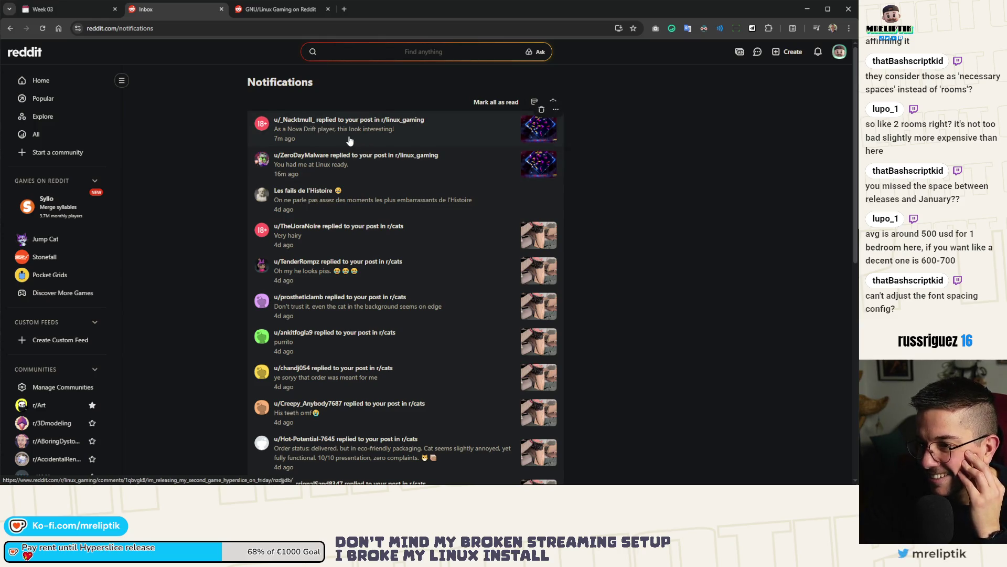
click(335, 128)
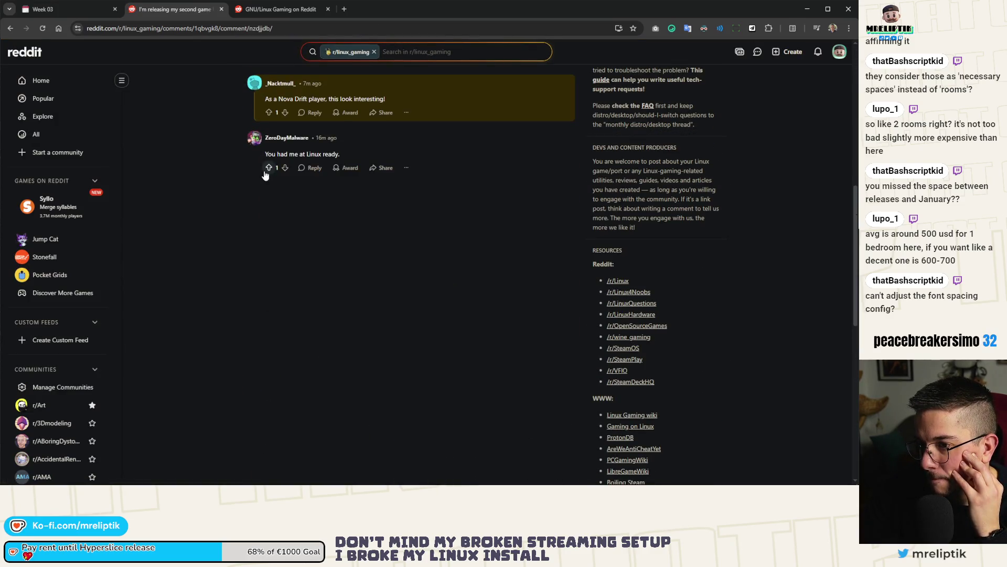
scroll(259, 193, up, 3)
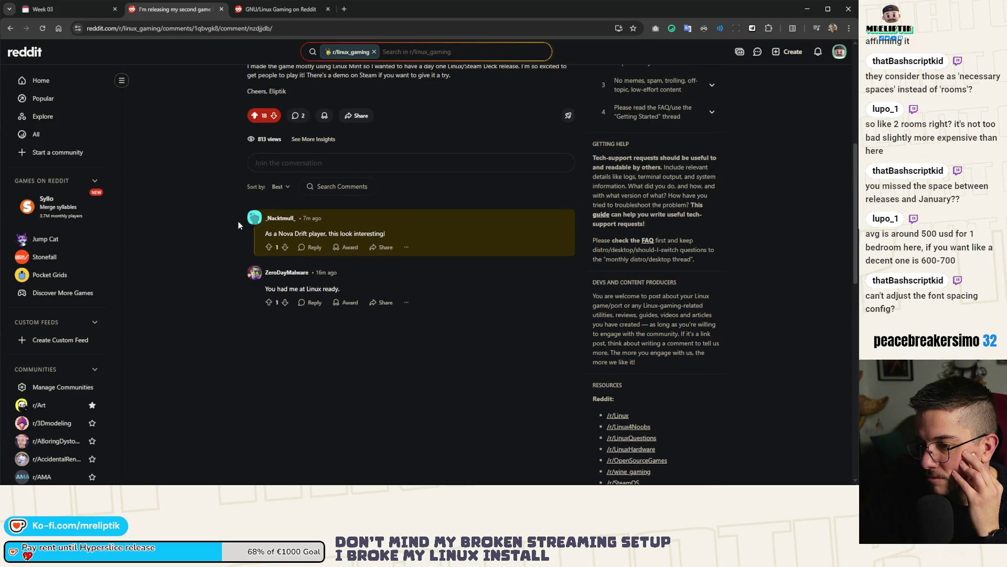
middle_click(196, 16)
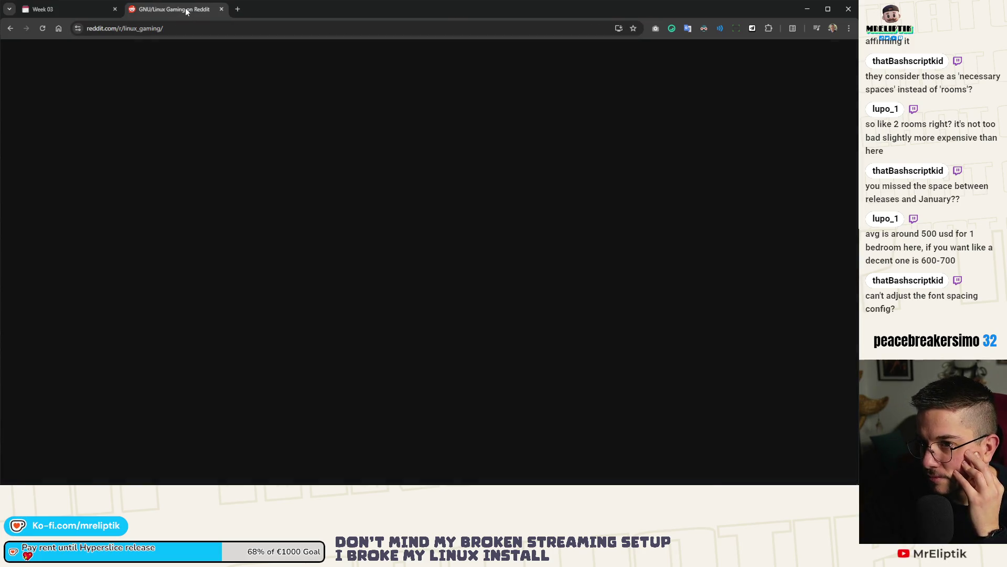
key(ctrl+w)
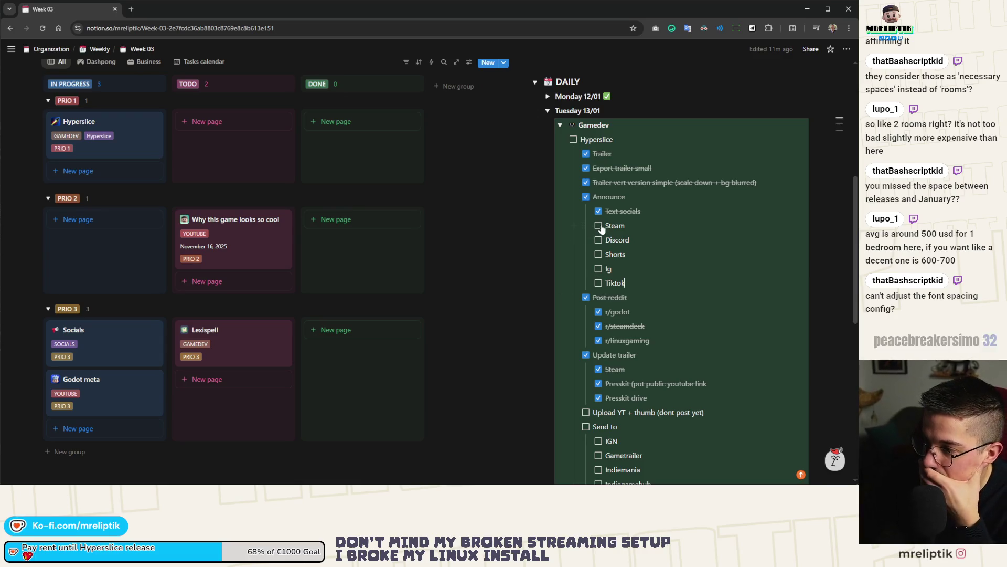
key(alt+Tab)
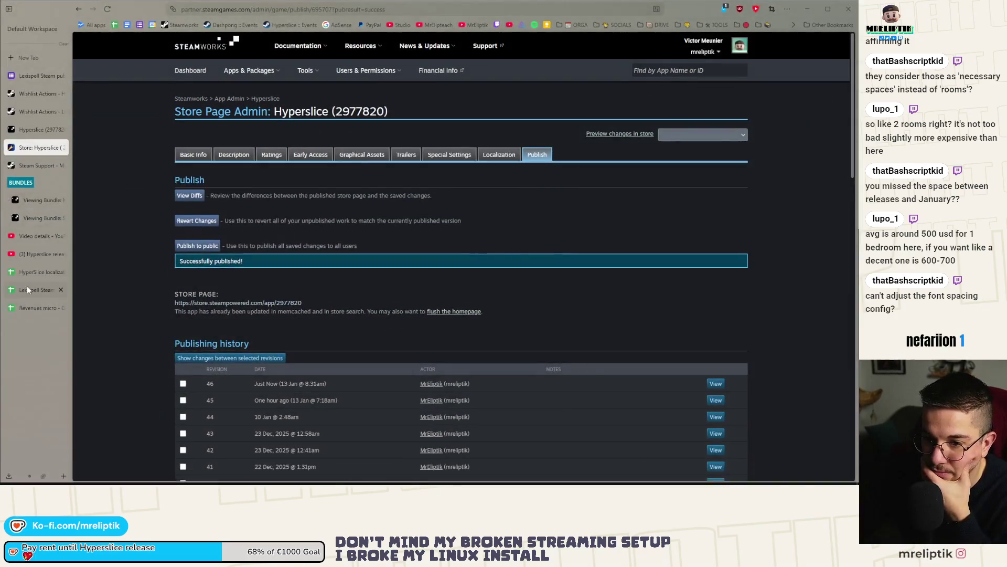
Open Discord from the system tray and attach main_hd_release.png to an #eliptiknews message.
click(740, 476)
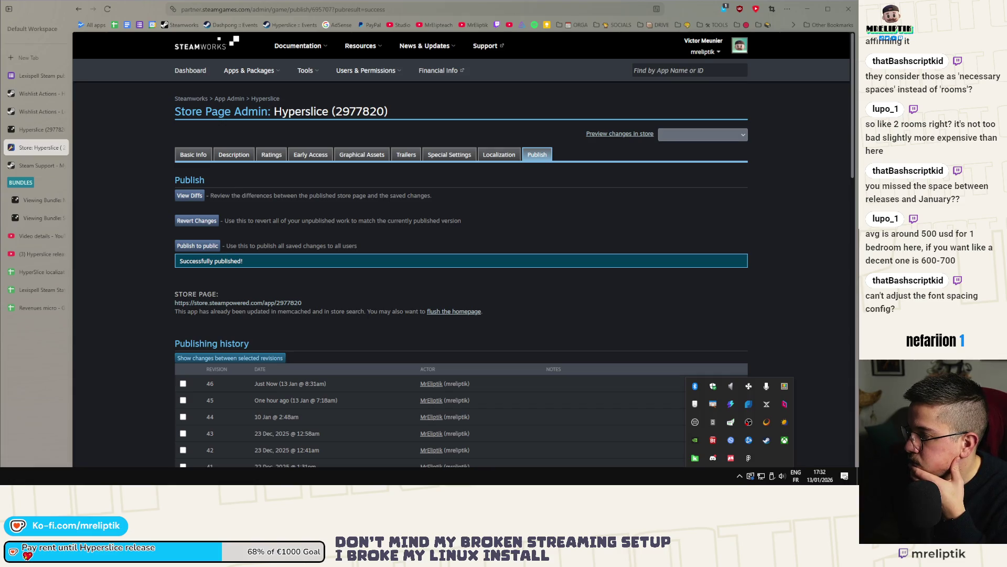
click(713, 458)
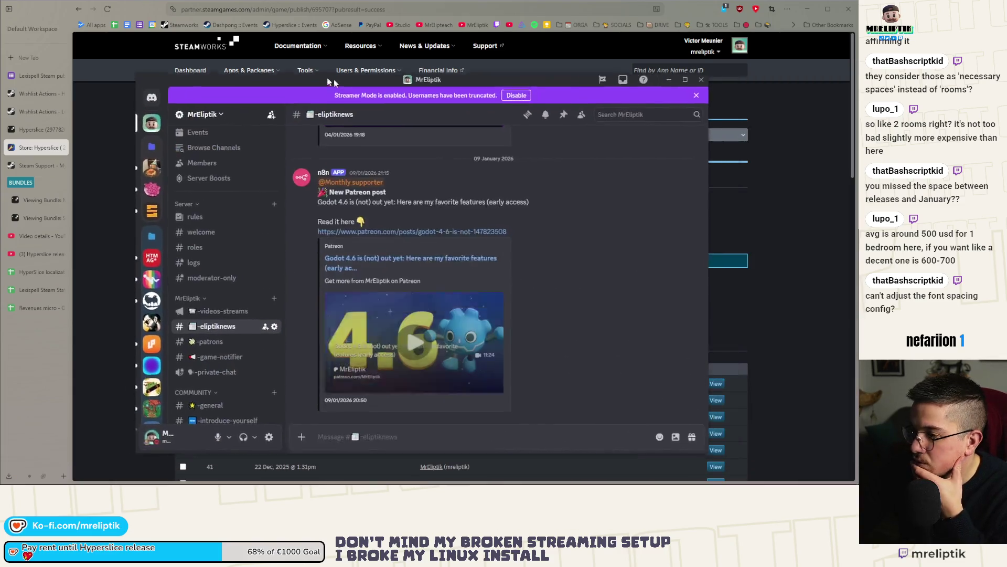
click(666, 88)
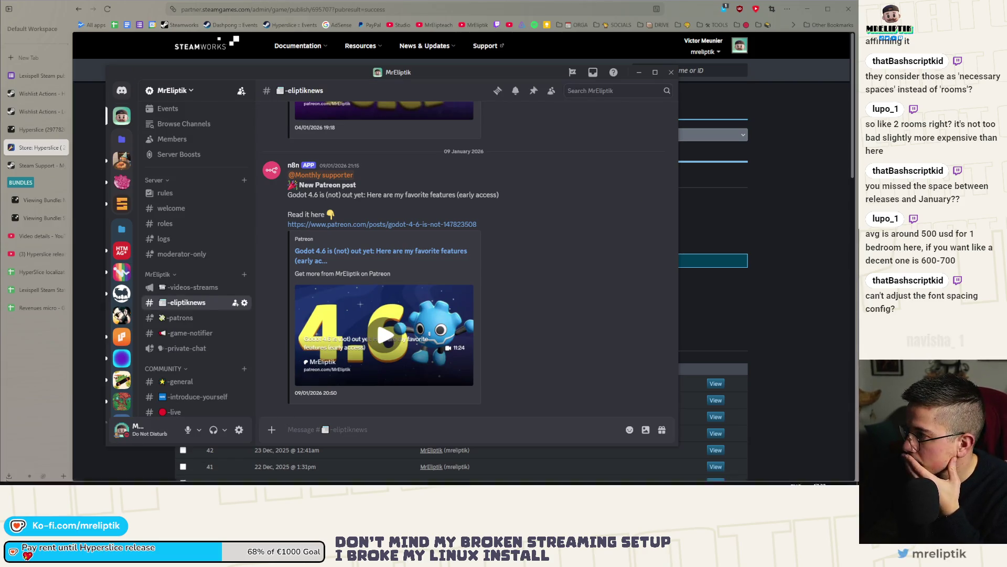
drag(325, 472, 336, 423)
Write the greeting announcing Hyperslice releases on January 16 on Steam, with a party popper emoji.
text(H)
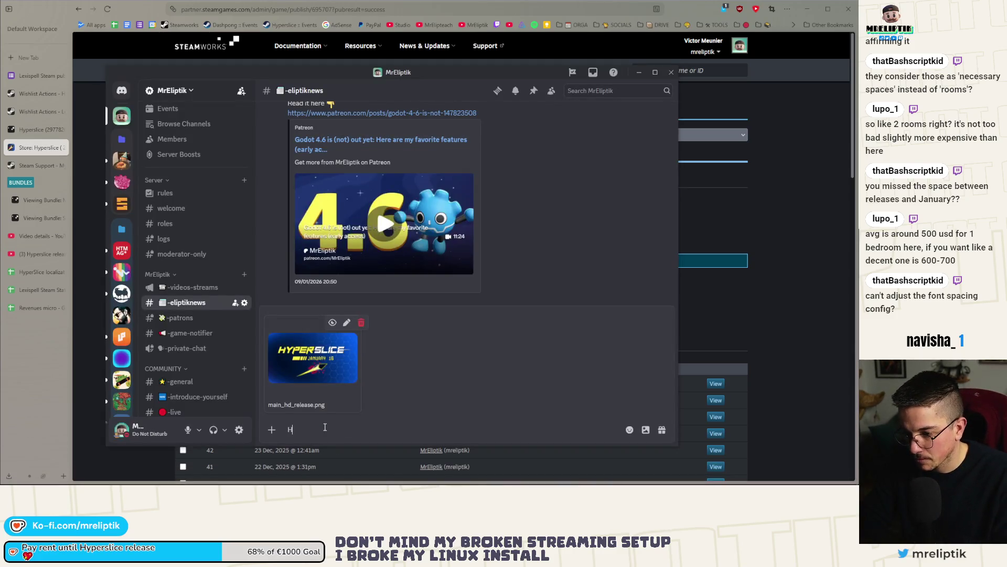
text(ey everyone)
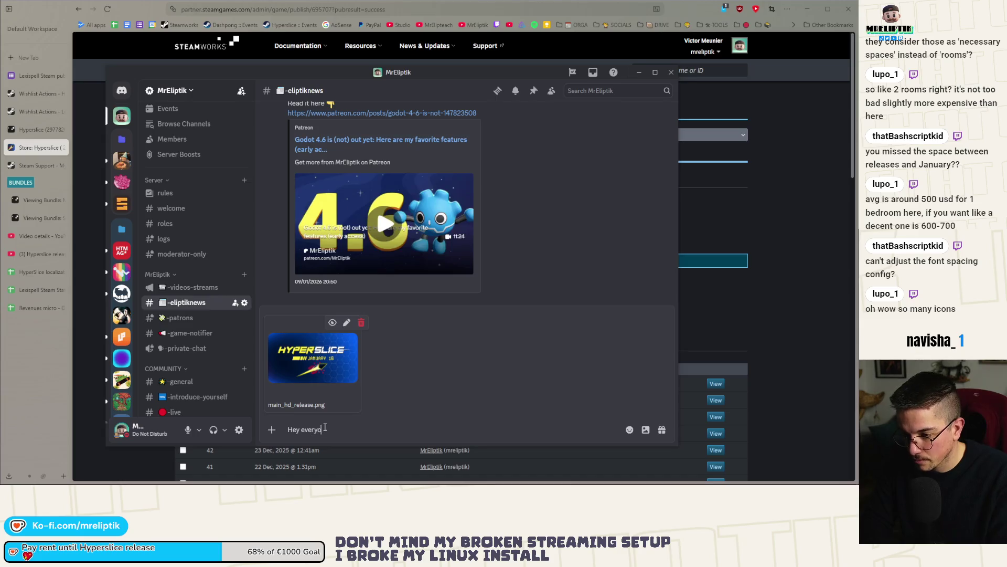
key(BackSpace)
key(BackSpace)
text(ne, I)
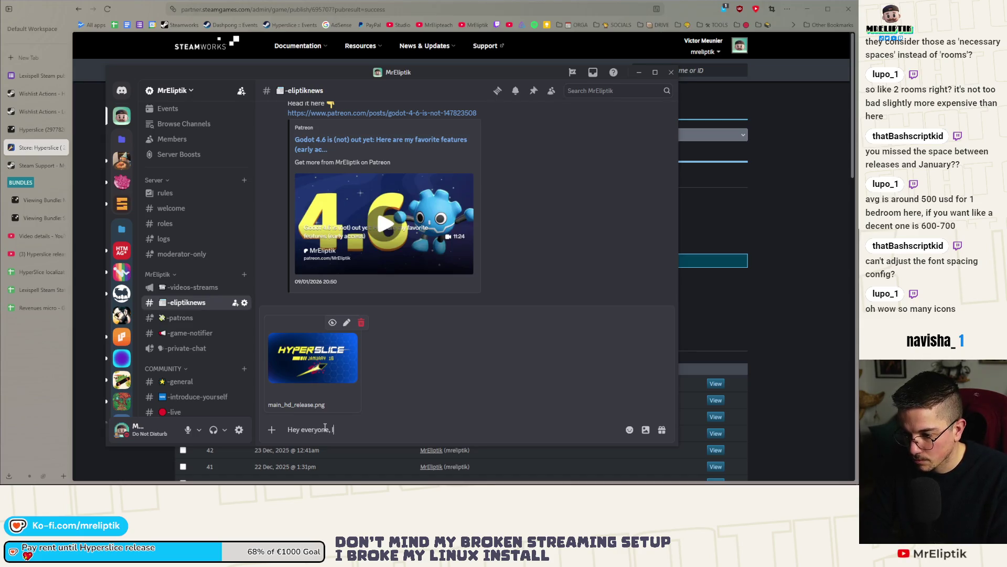
text('m super happy to announce H)
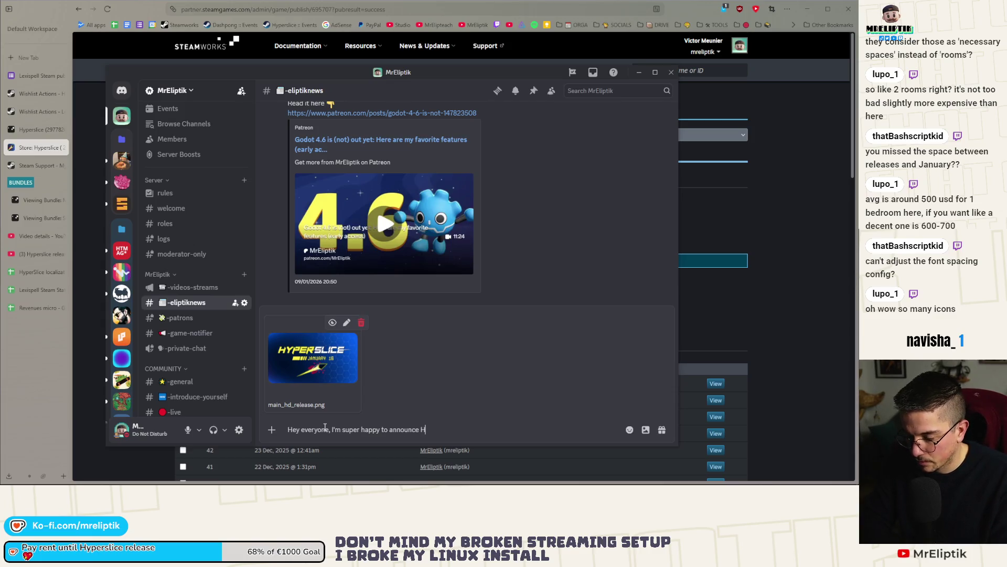
text(yperslice releases )
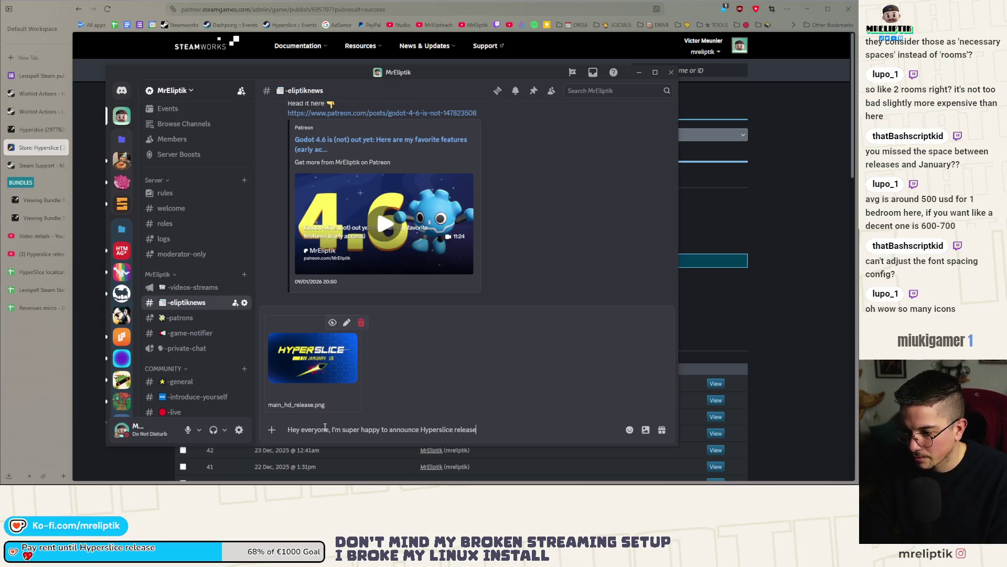
text(on January 16)
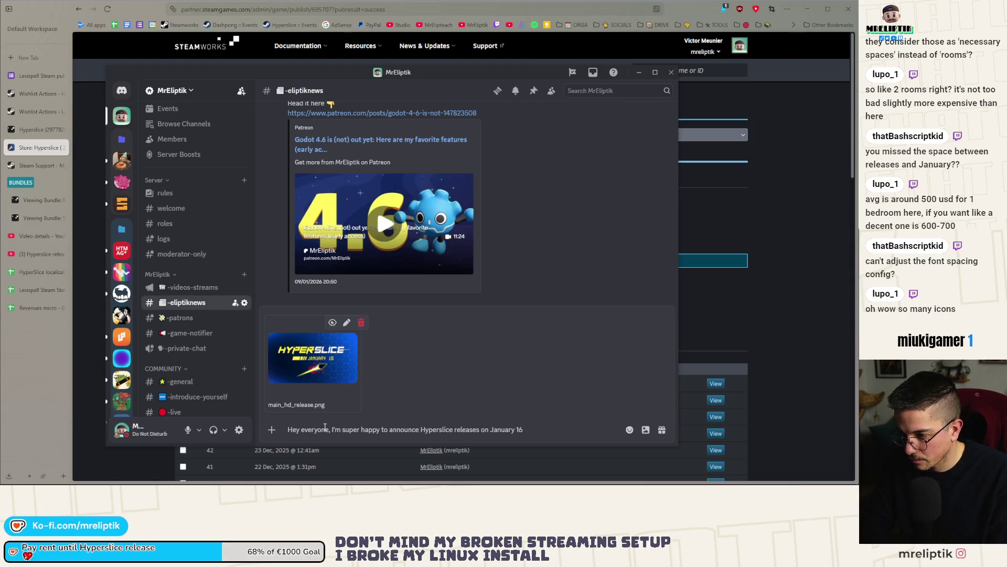
text( on Steam A)
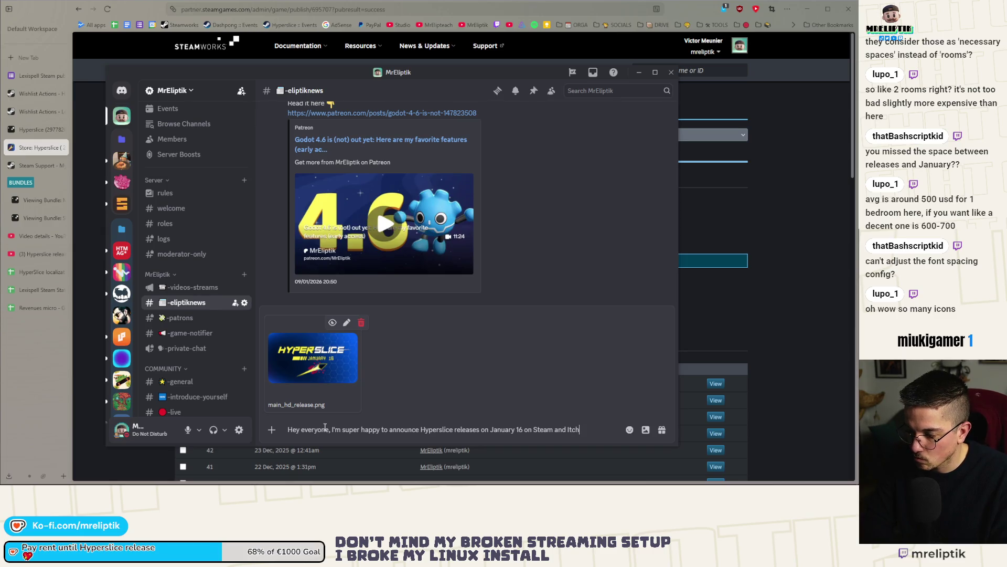
key(super+period)
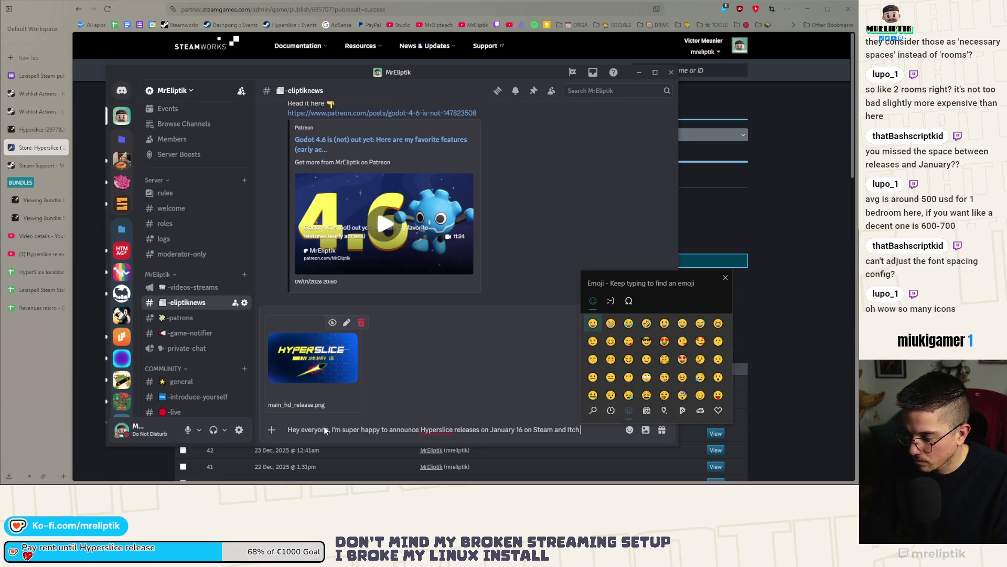
text(con)
key(Return)
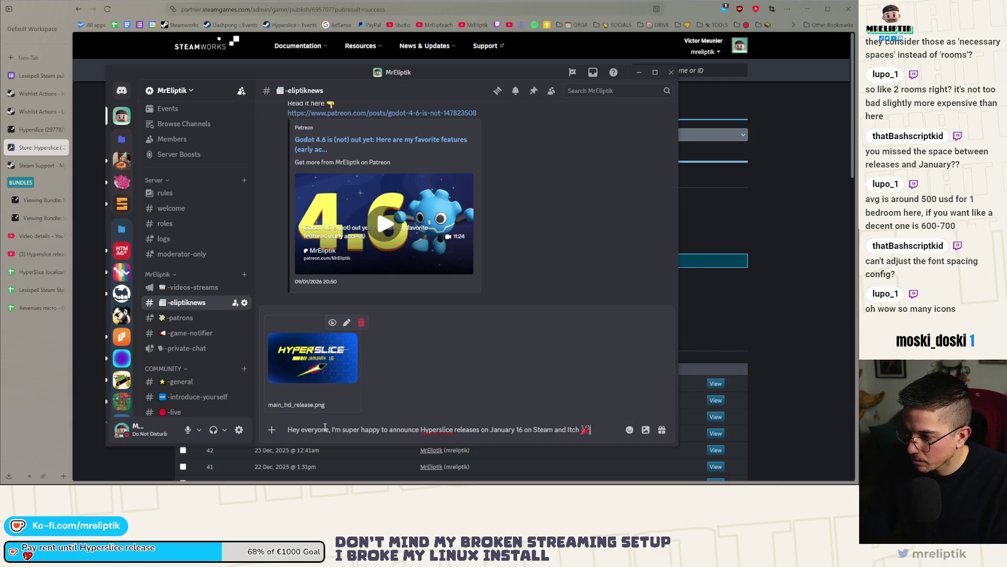
Add a wishlist line and a PS asking for youtuber/streamer recommendations.
key(shift+Return)
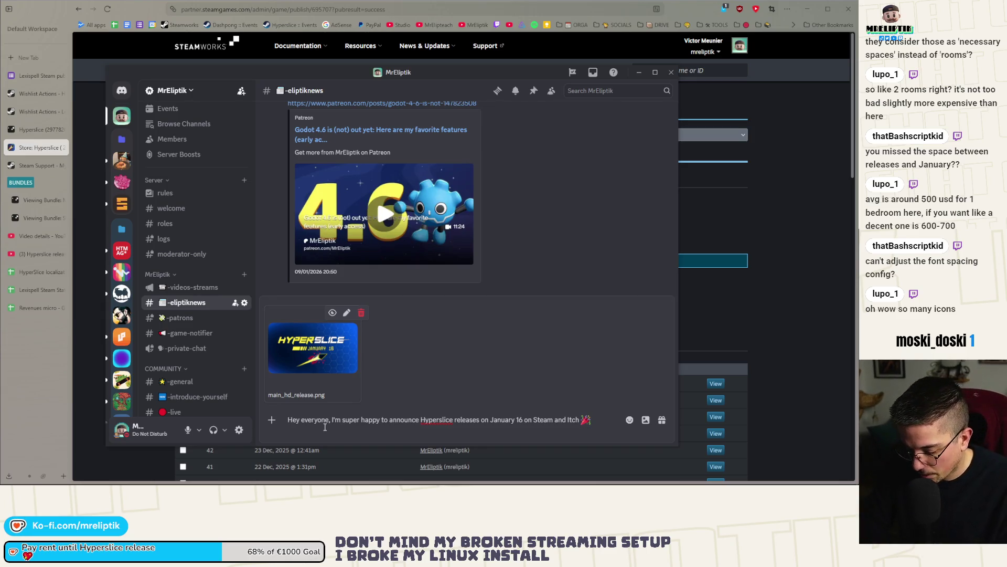
text(Please wish)
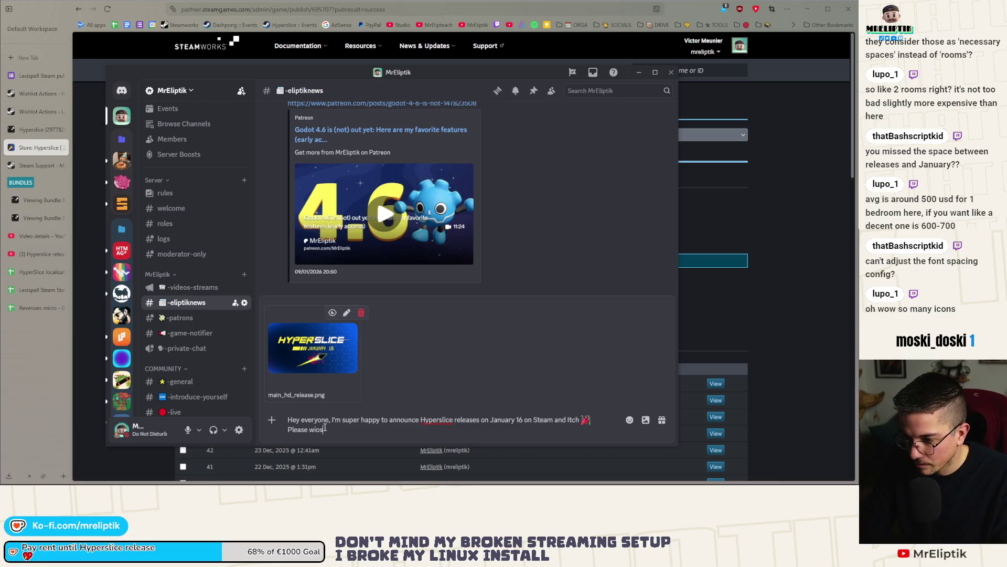
text(list and sh)
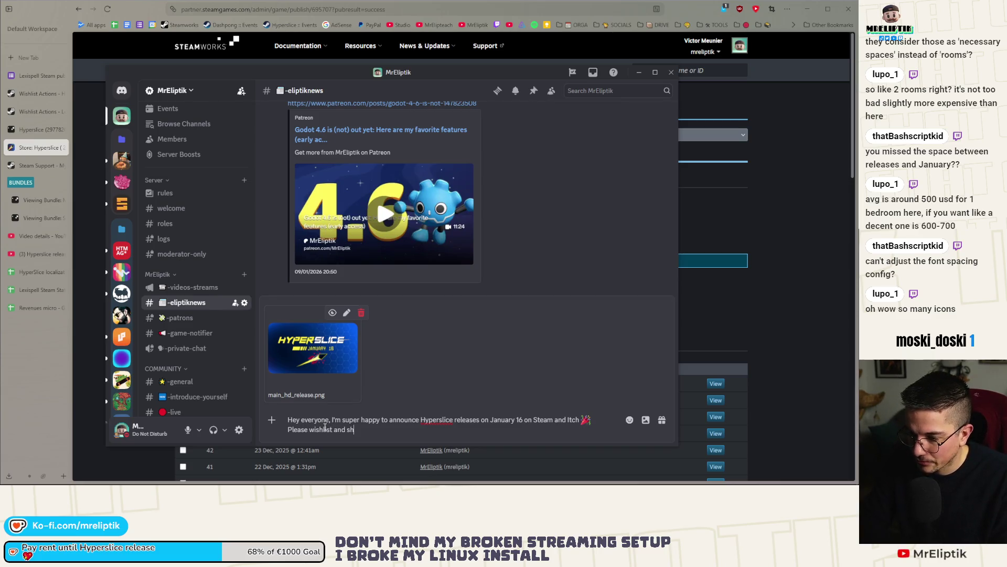
text(are the word!)
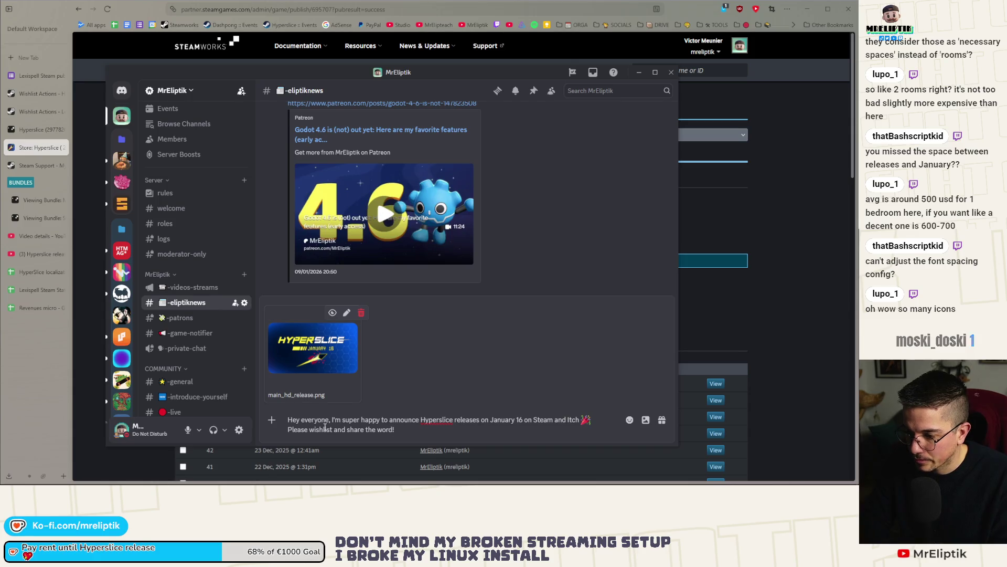
key(shift+Return)
key(shift+Return)
text(PS: if y)
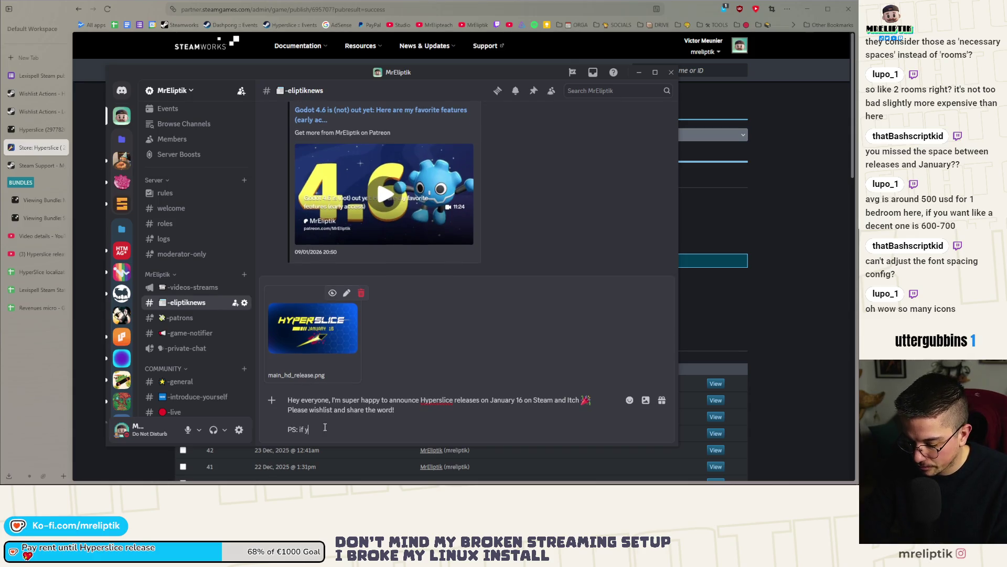
text(ou have yo)
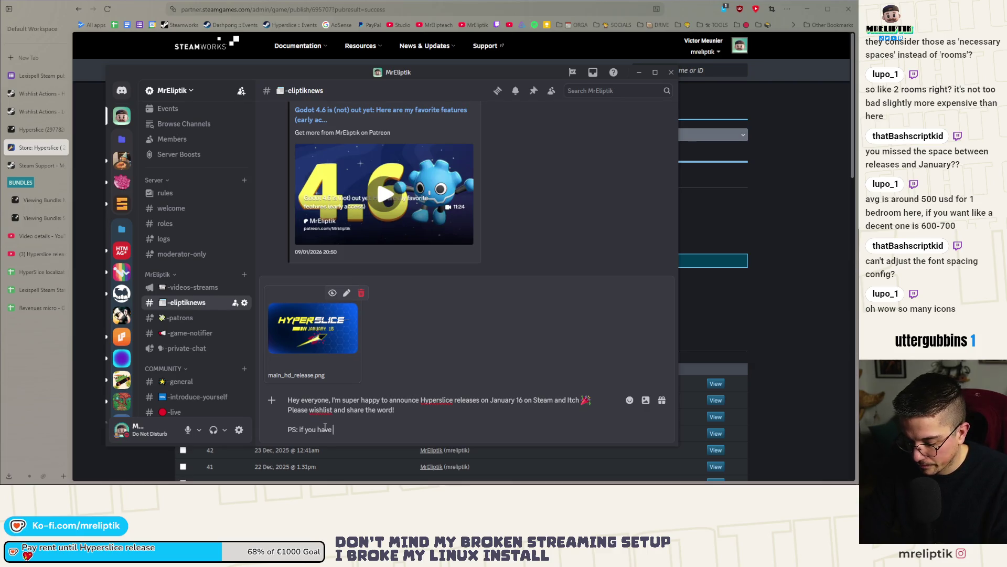
text(utuber)
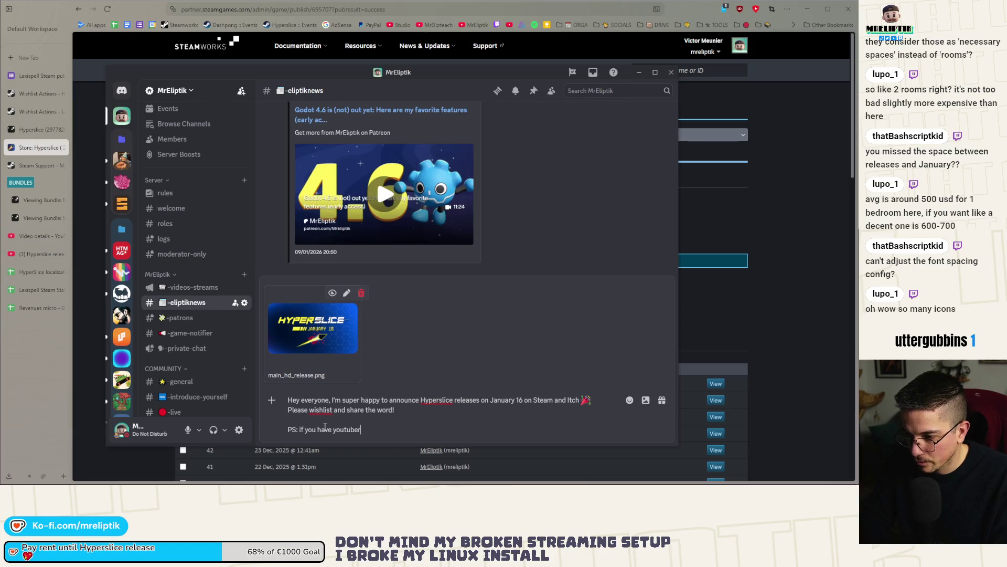
text(s/streamer)
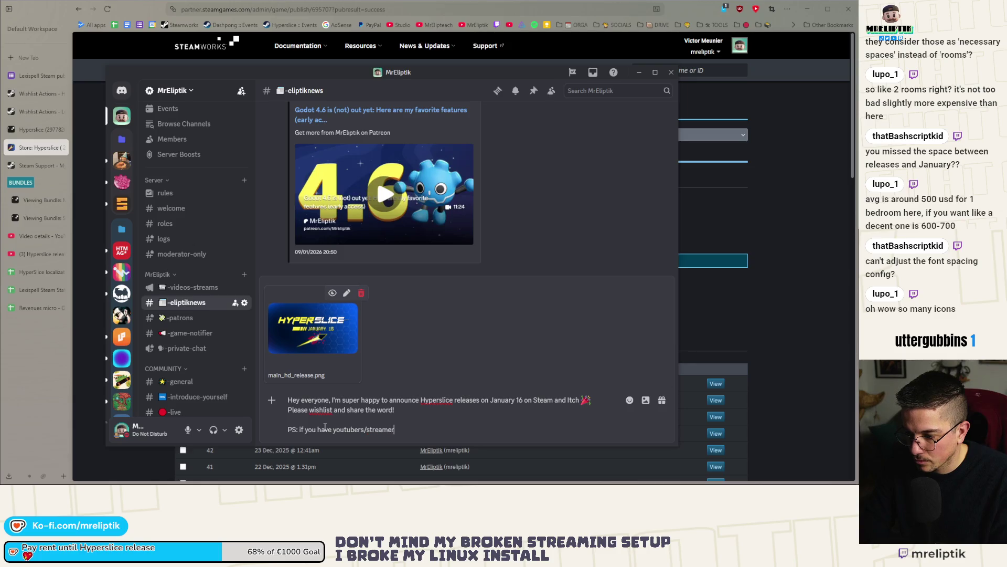
text(s recommendation,)
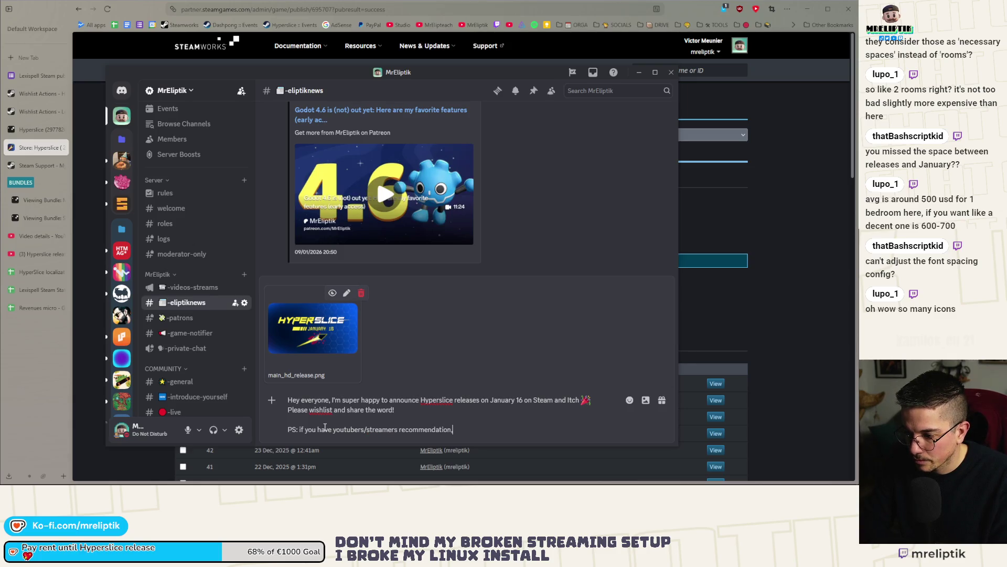
text( hit me up!)
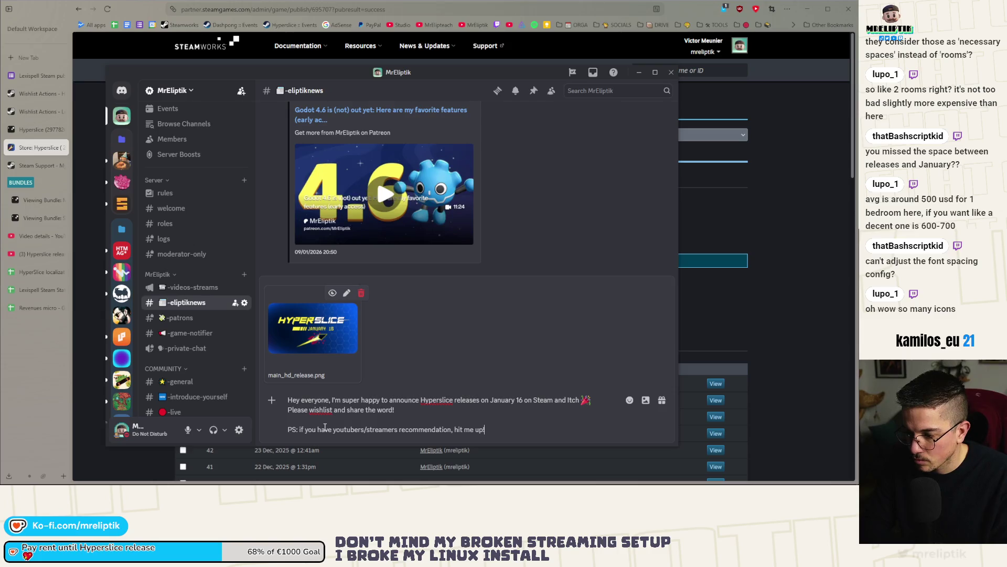
Paste the Steam store link above the PS line.
key(Up)
key(shift+Return)
key(shift+Return)
key(Up)
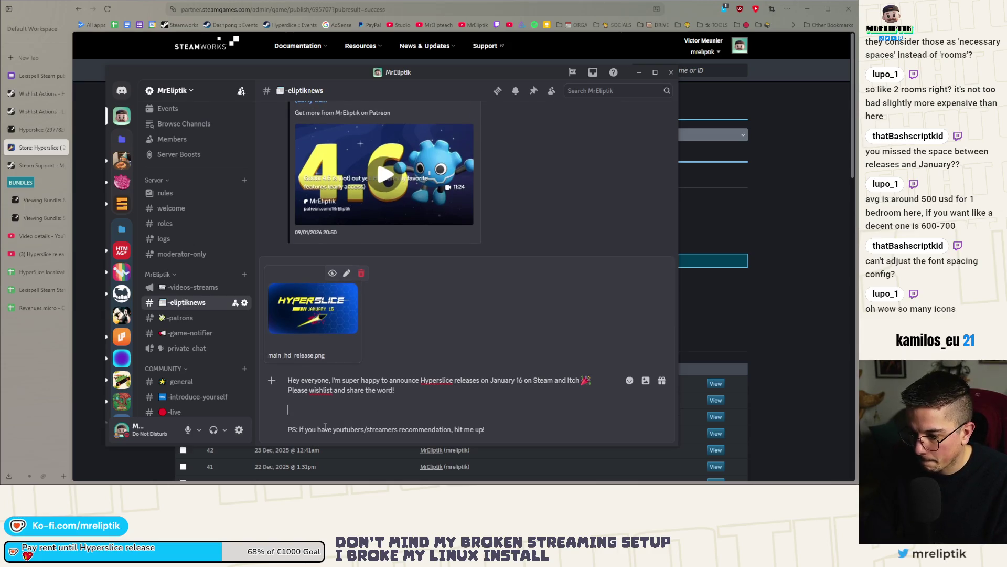
text(https://s.team/a/2977820)
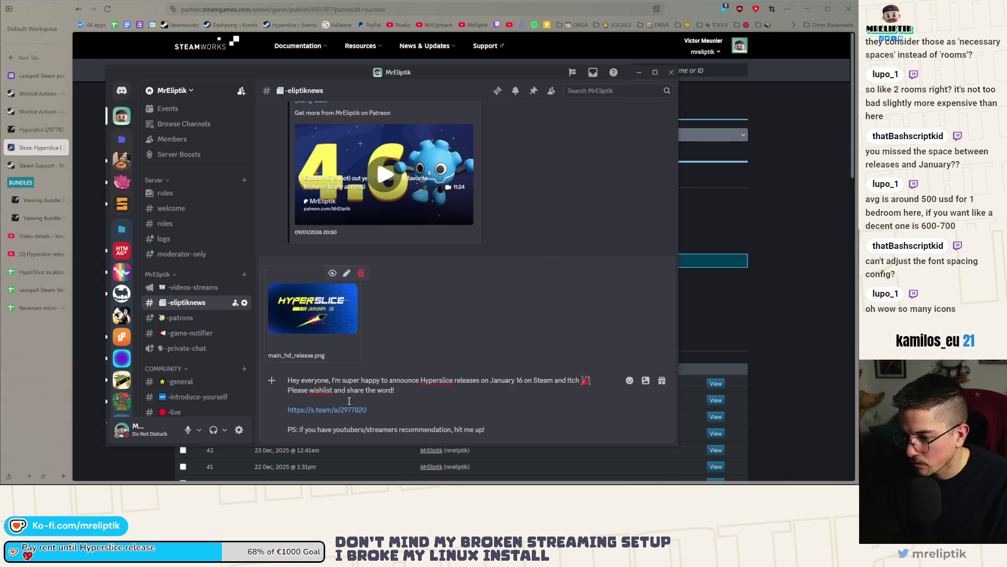
key(BackSpace)
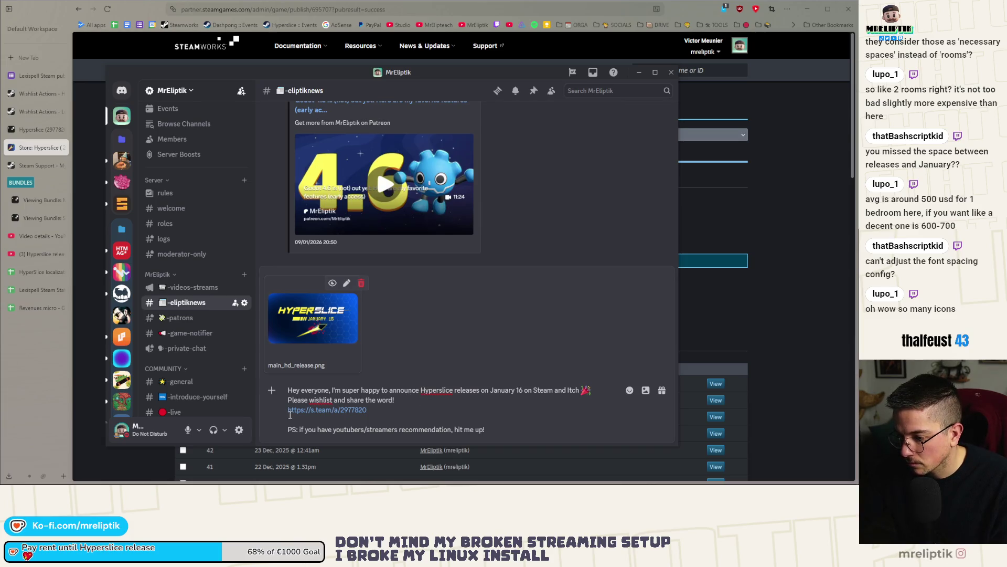
Add a line about streaming live on Twitch Friday at 1pm UTC, ending with an :eyes: emoji.
key(shift+Return)
key(shift+Return)
key(Up)
key(Up)
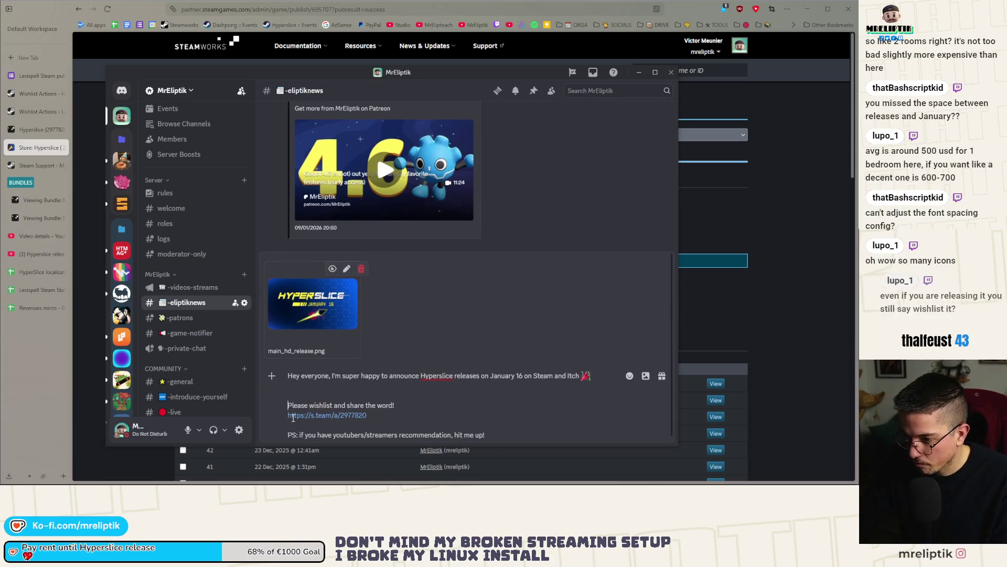
text(I'll be live)
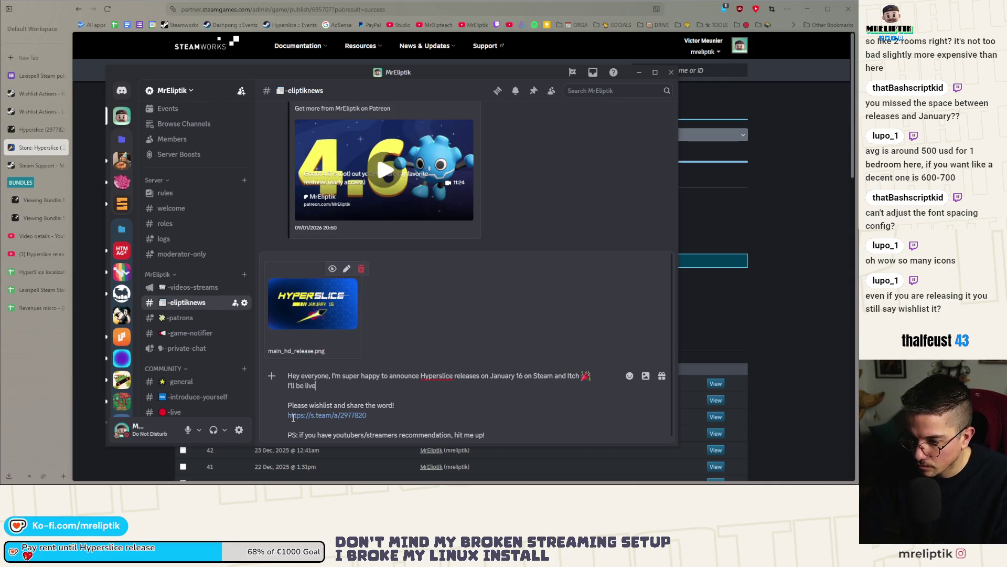
text( on Twitch on Fri)
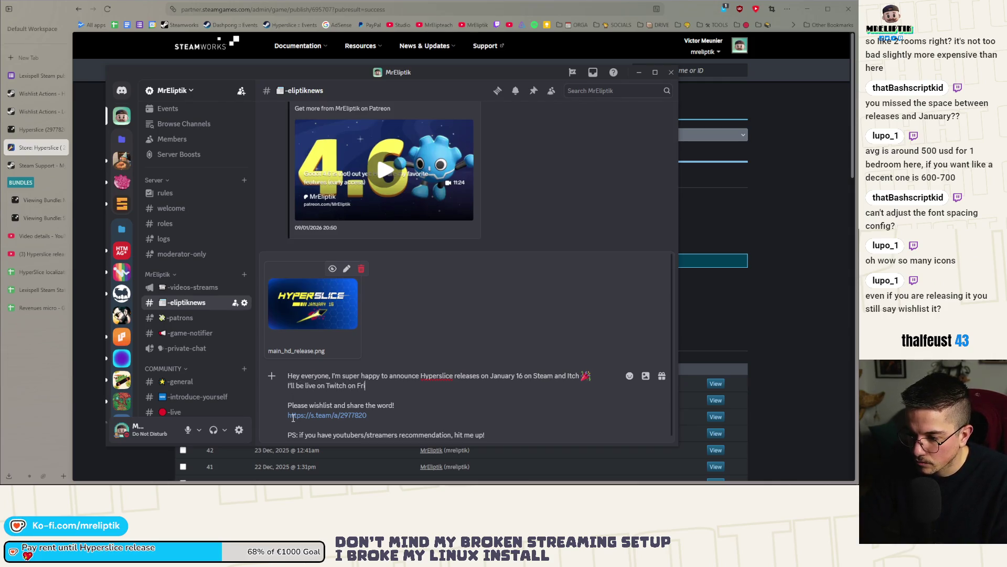
text(day for the release)
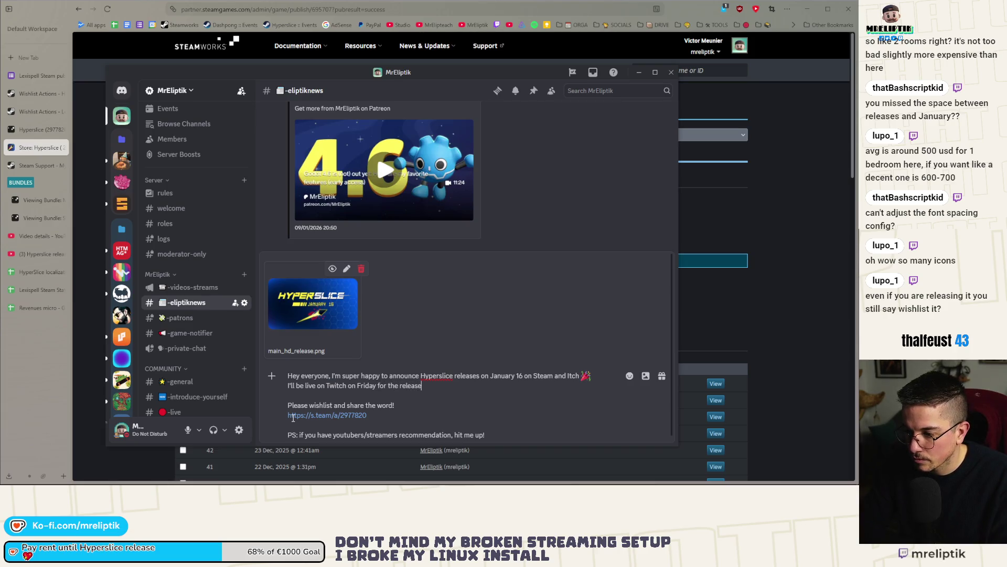
text( at 1pm UTC,)
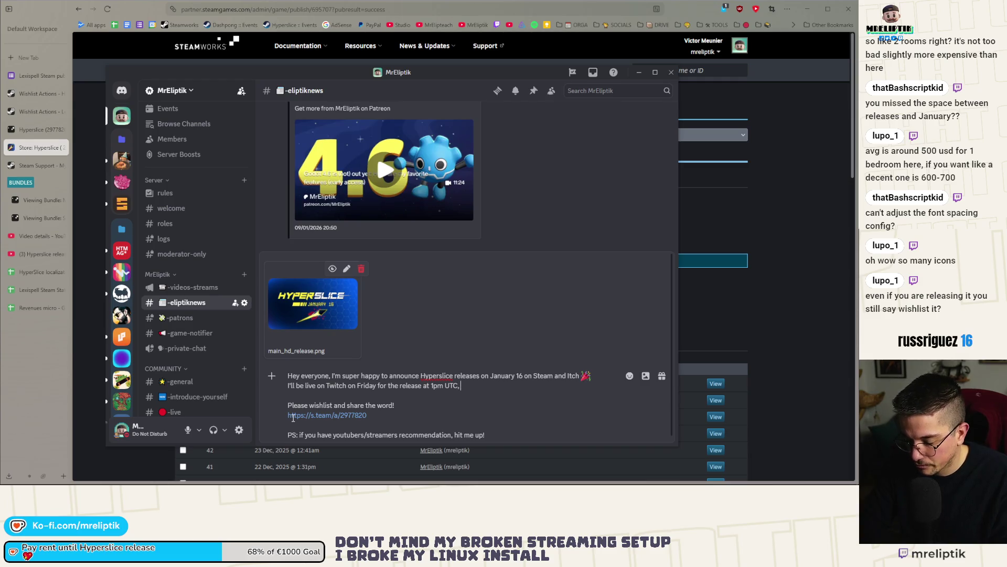
text( I hope to se ey)
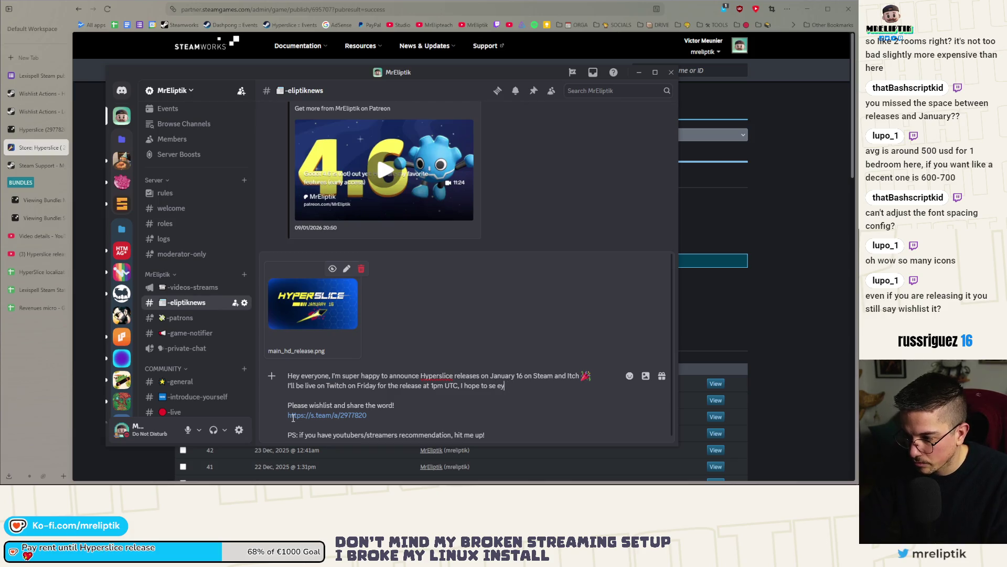
key(BackSpace)
key(BackSpace)
key(BackSpace)
text(e you there)
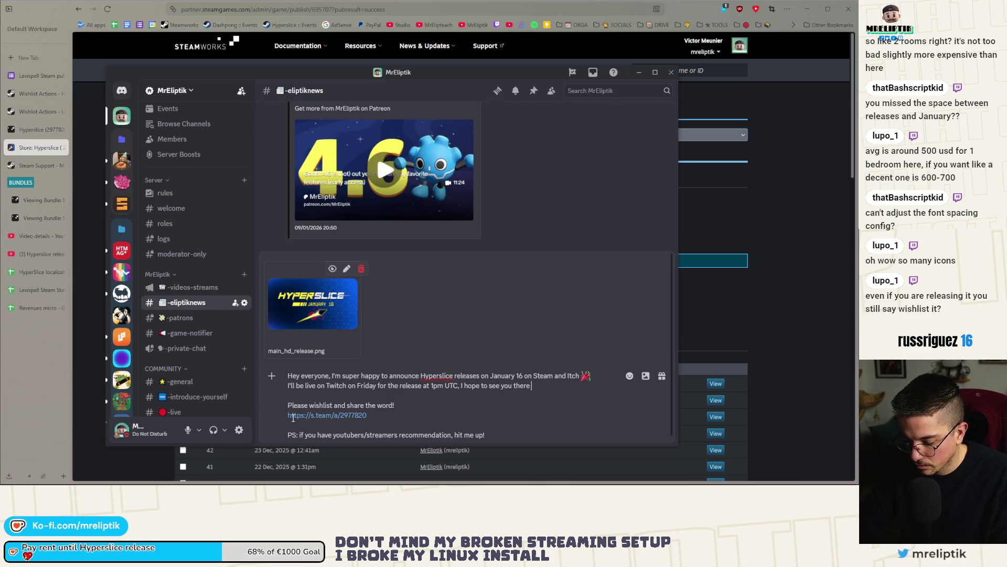
key(ctrl+period)
text(eyes)
key(Right)
key(Right)
key(Down)
key(Return)
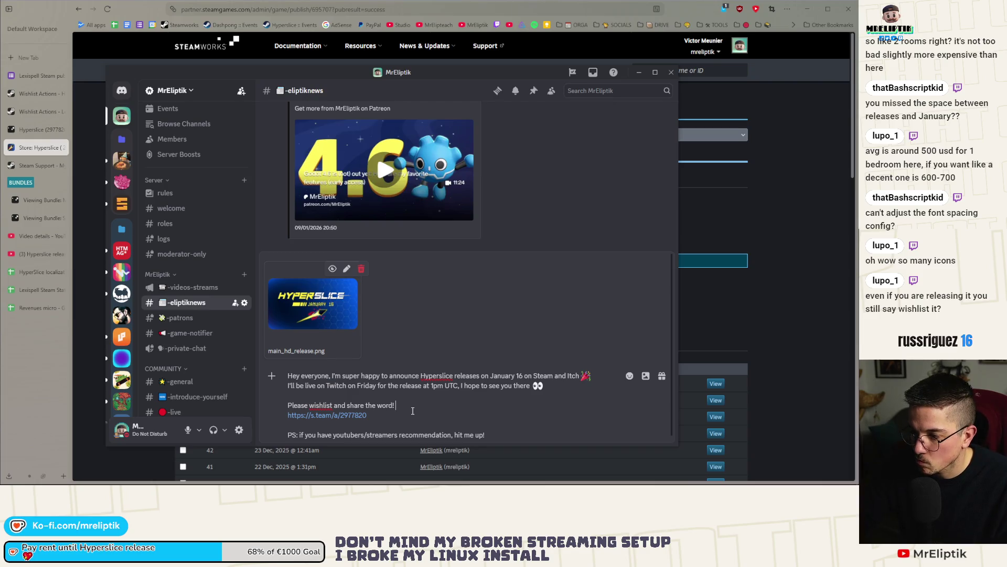
scroll(387, 391, down, 1)
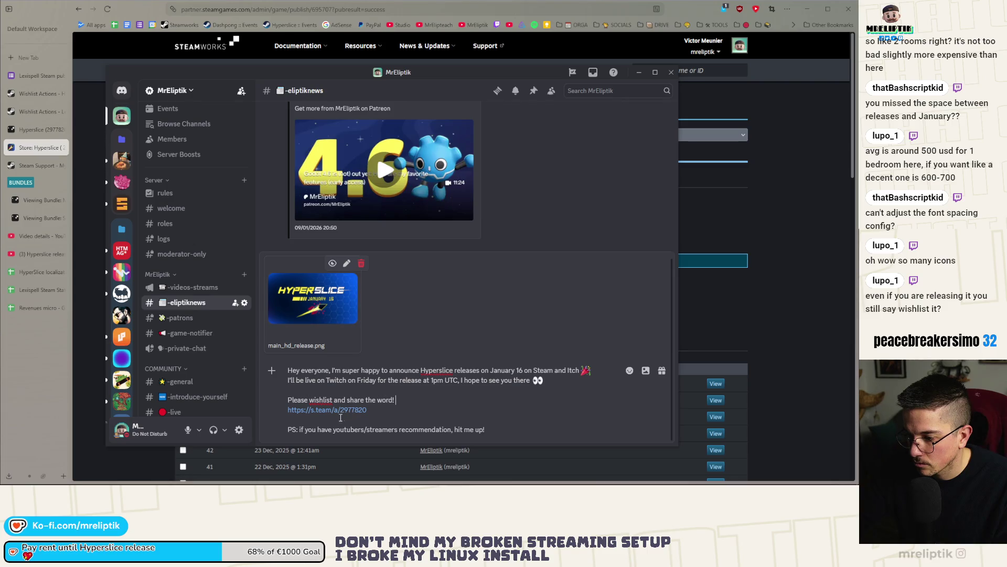
drag(484, 429, 272, 434)
Make the PS line italic and change 'recommendation' to 'recommendations'.
click(376, 412)
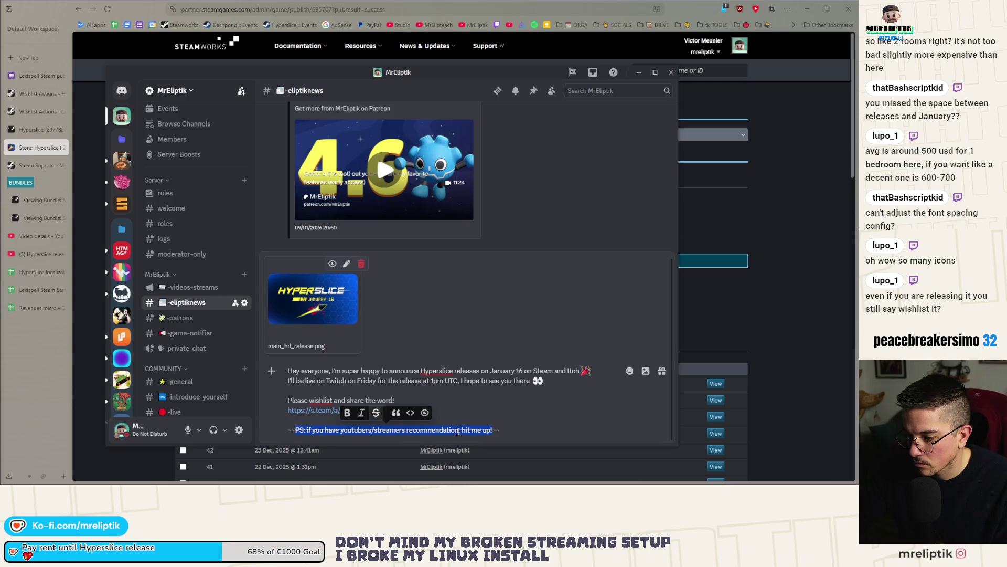
drag(500, 433, 287, 431)
click(384, 413)
click(370, 413)
click(454, 430)
text(s)
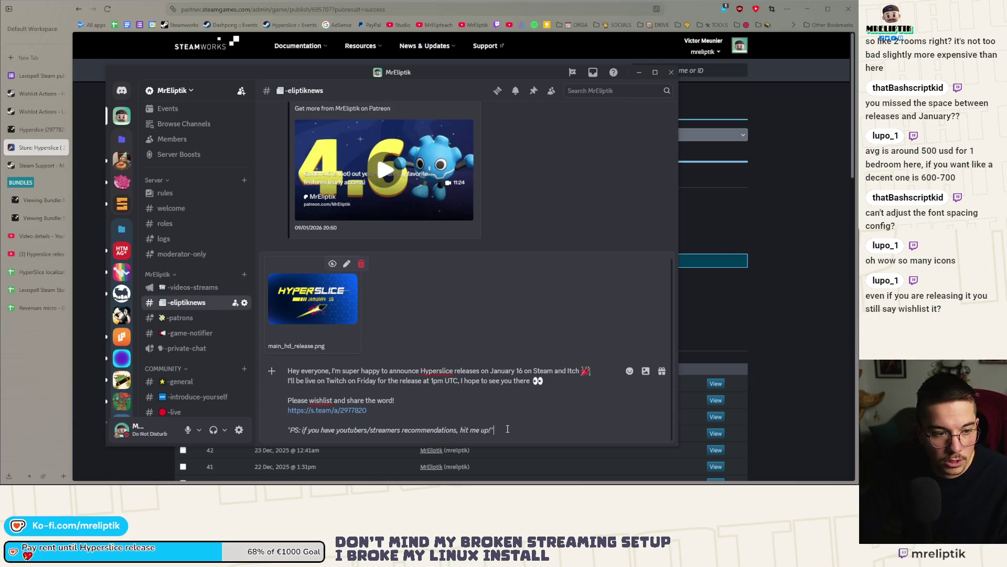
double_click(314, 370)
text(@e)
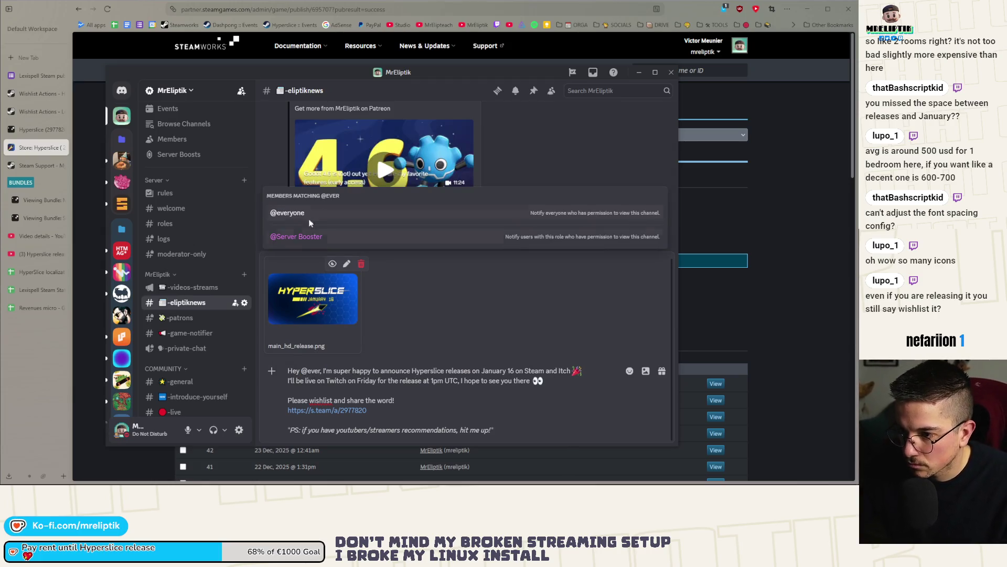
click(310, 216)
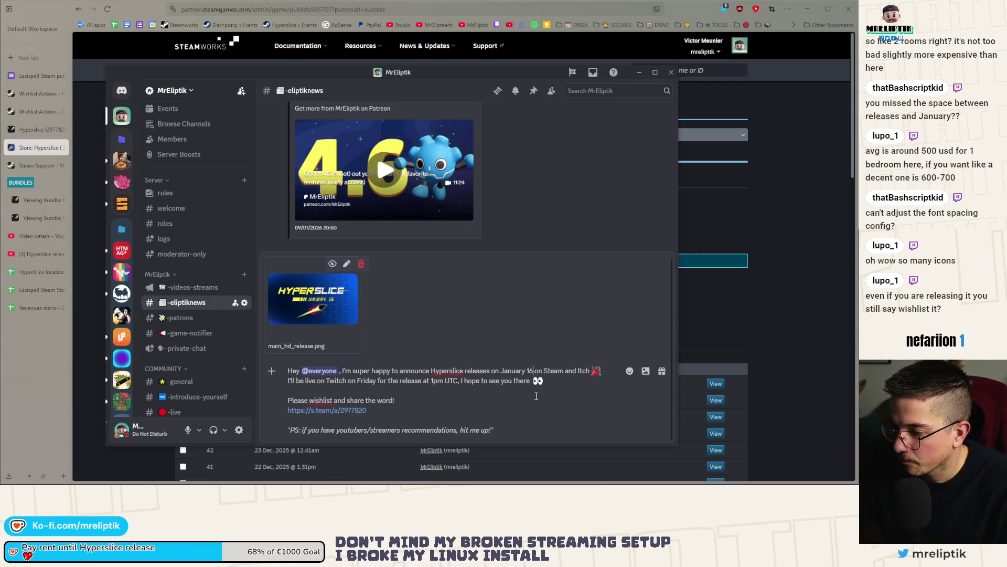
text((in 3 days!))
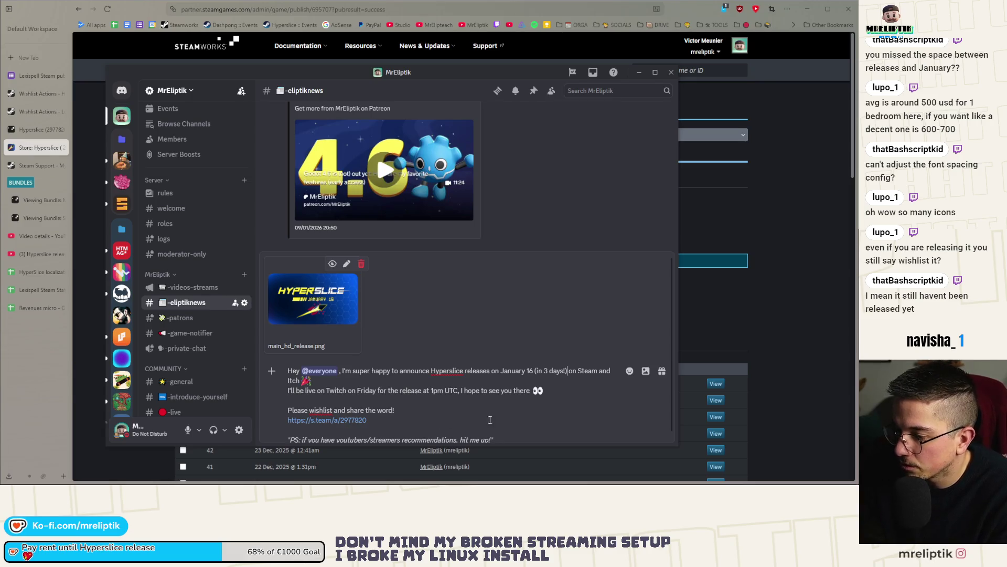
key(Return)
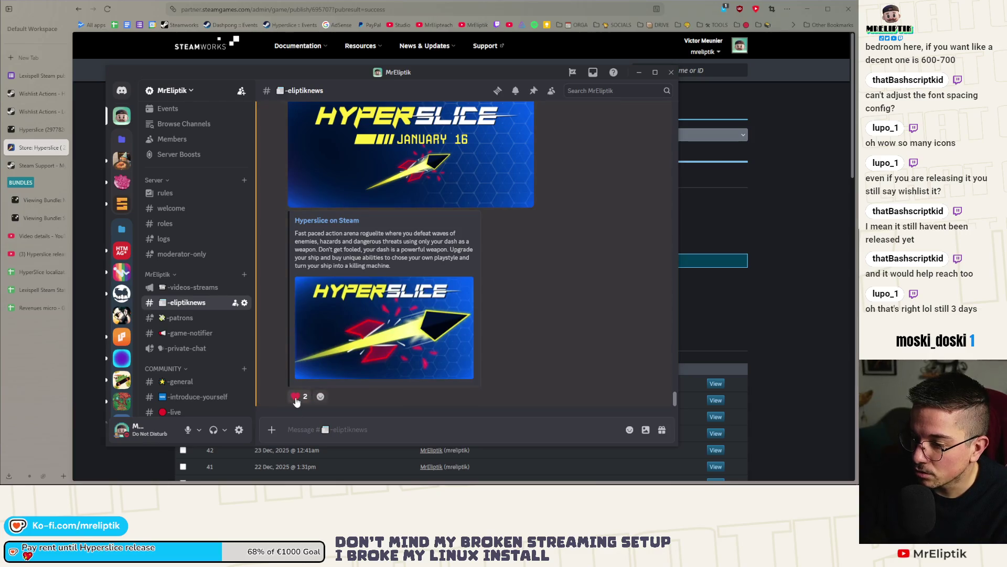
Add a heart reaction and remove the Steam store embed from the posted announcement.
click(303, 399)
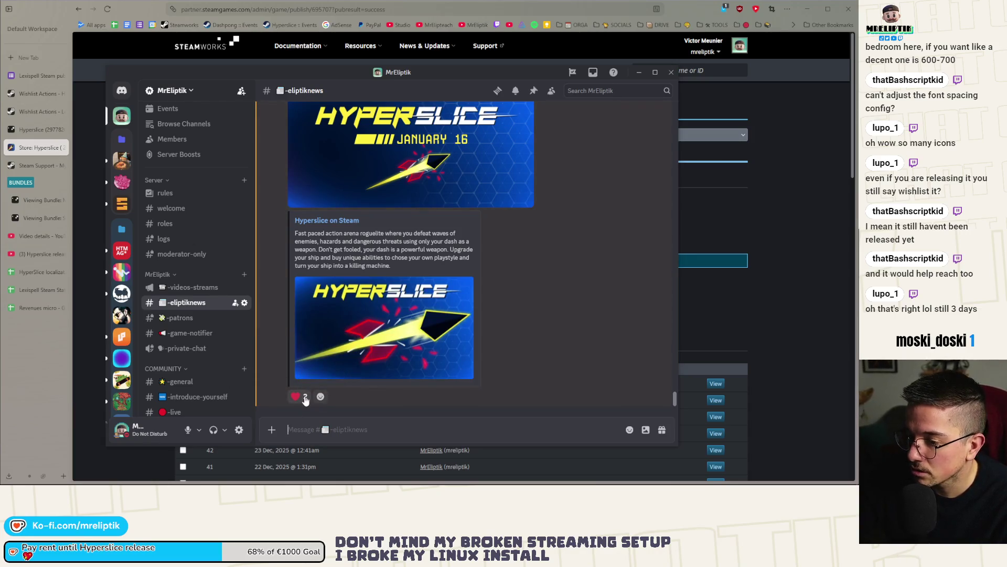
mouse_move(303, 400)
scroll(483, 339, up, 3)
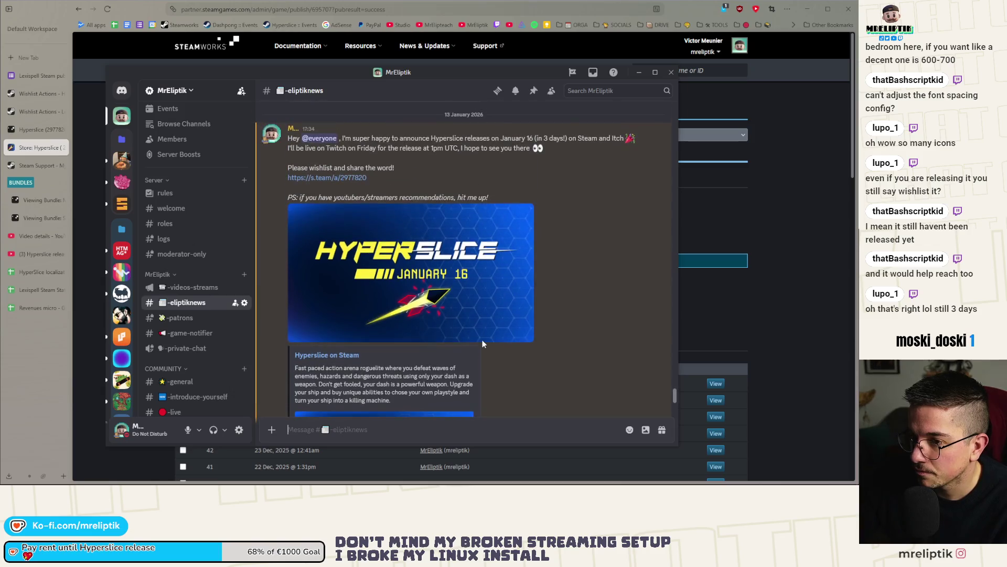
scroll(481, 297, down, 3)
click(485, 215)
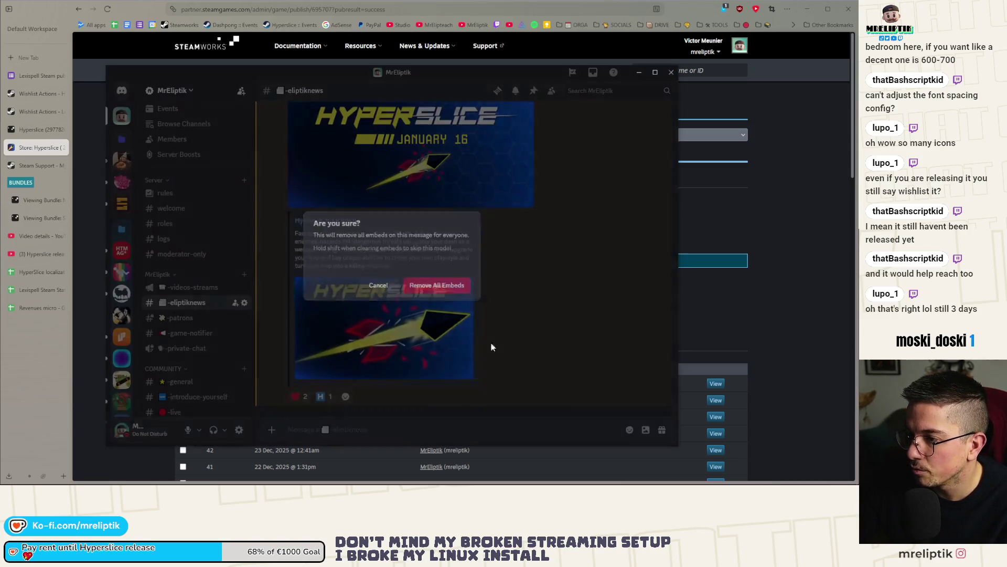
click(455, 288)
Close the Discord window to return to the Steamworks publish page.
scroll(472, 362, up, 3)
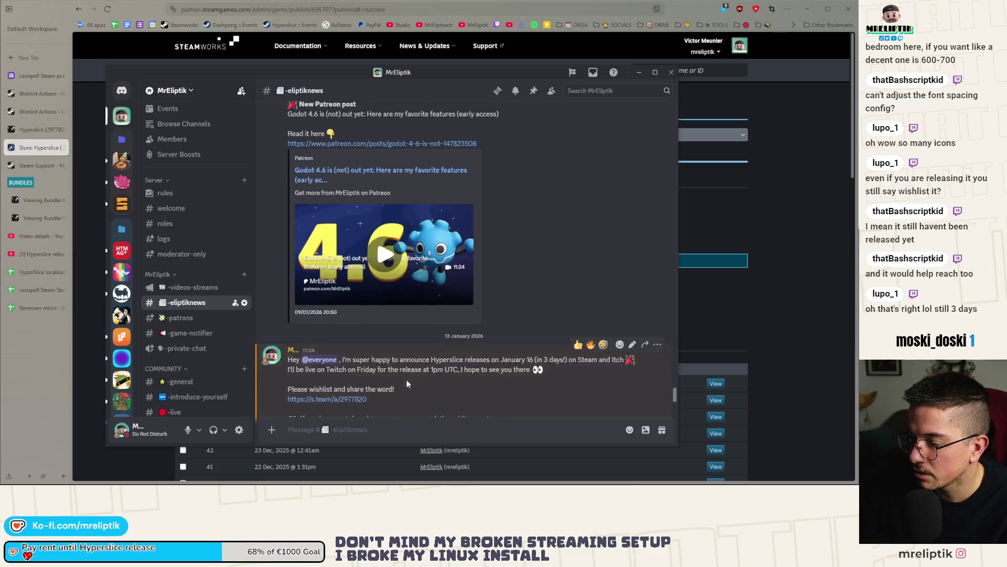
scroll(377, 391, down, 3)
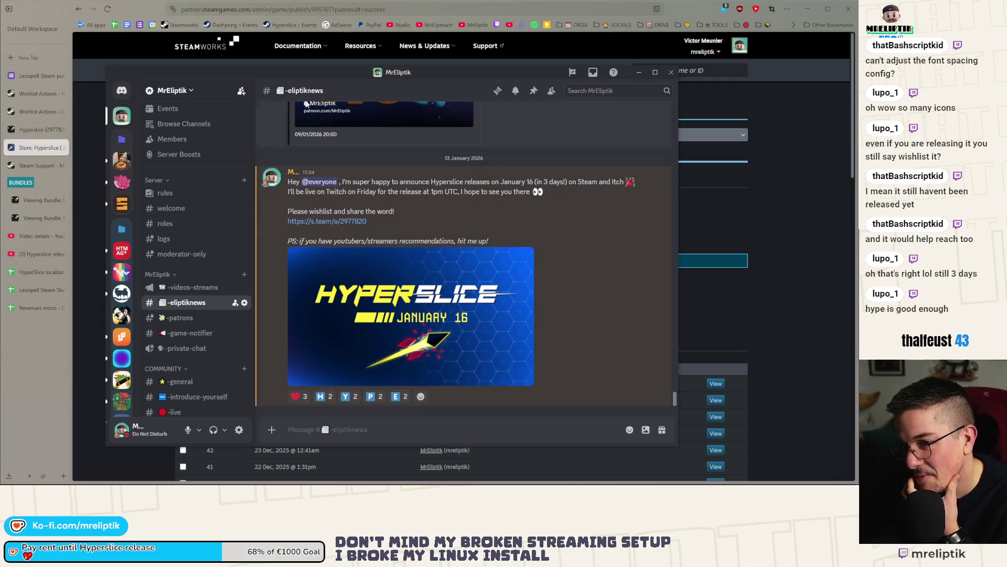
click(671, 72)
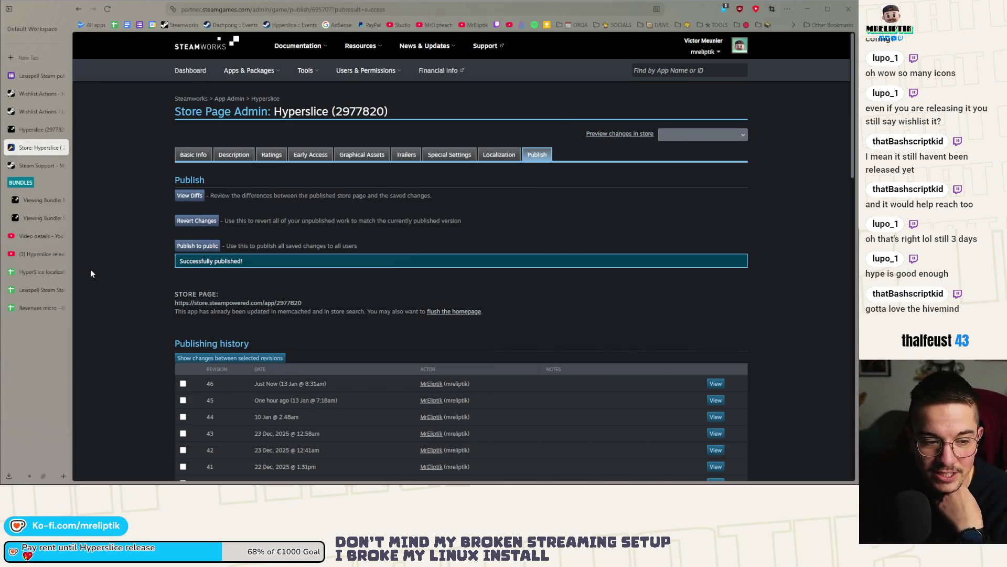
View the trailer's details in YouTube Studio, then search gametrailers and open the GameTrailers YouTube channel.
click(35, 256)
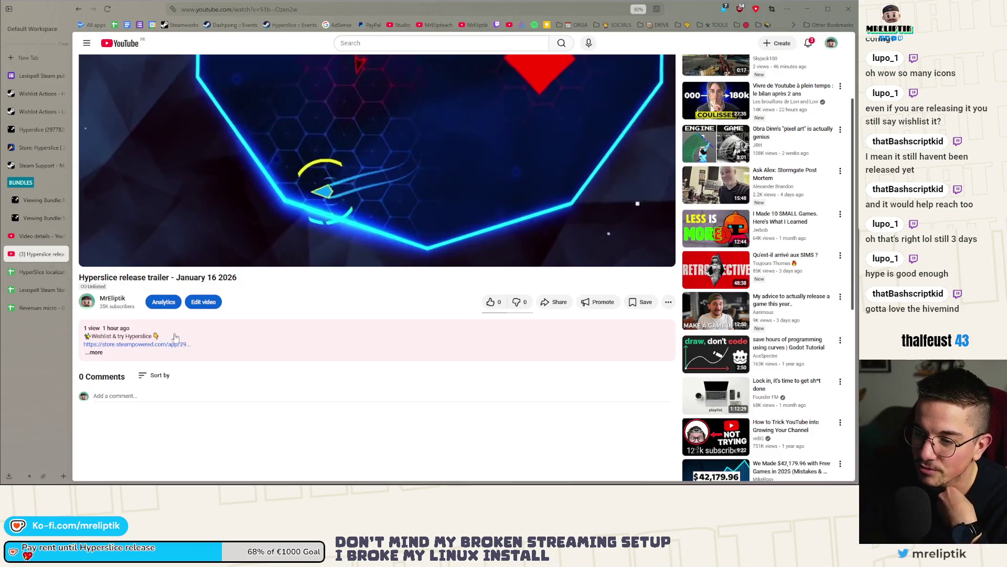
click(47, 239)
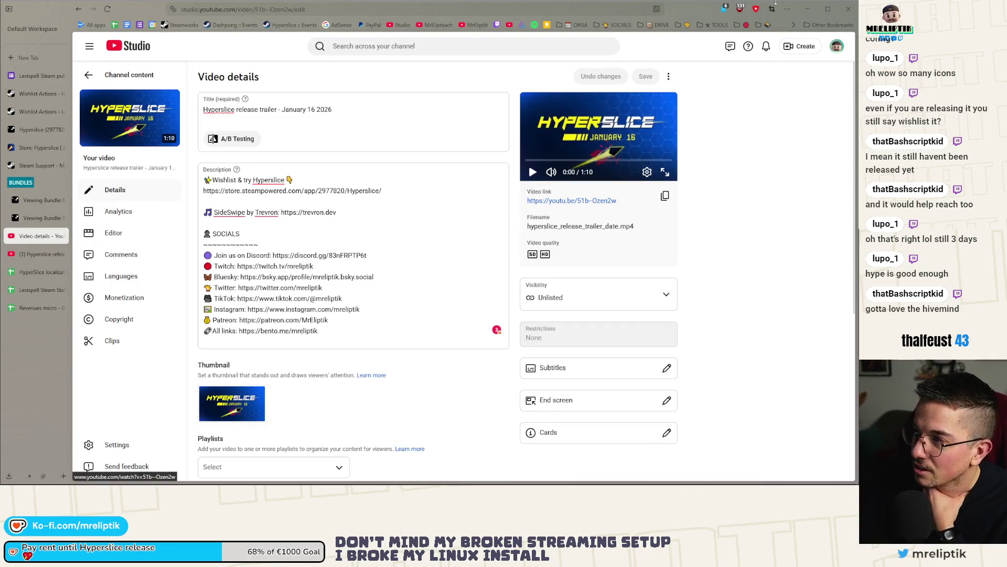
click(806, 13)
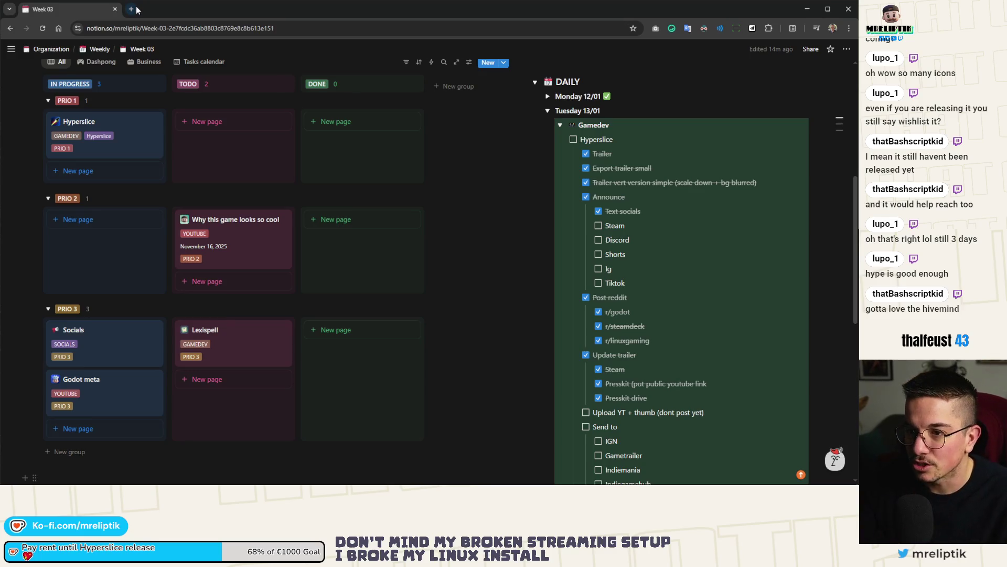
click(132, 9)
text(galetrailers)
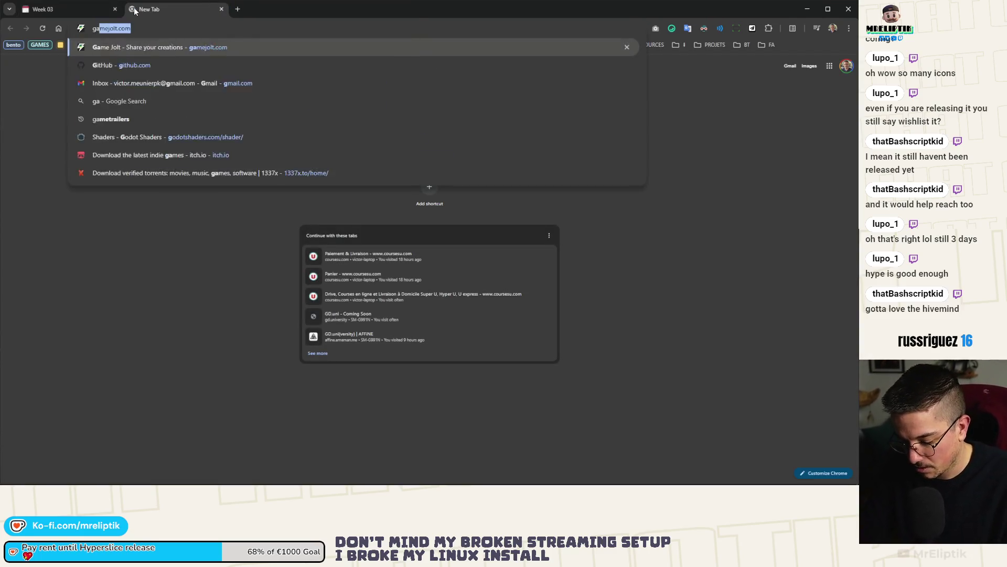
key(Return)
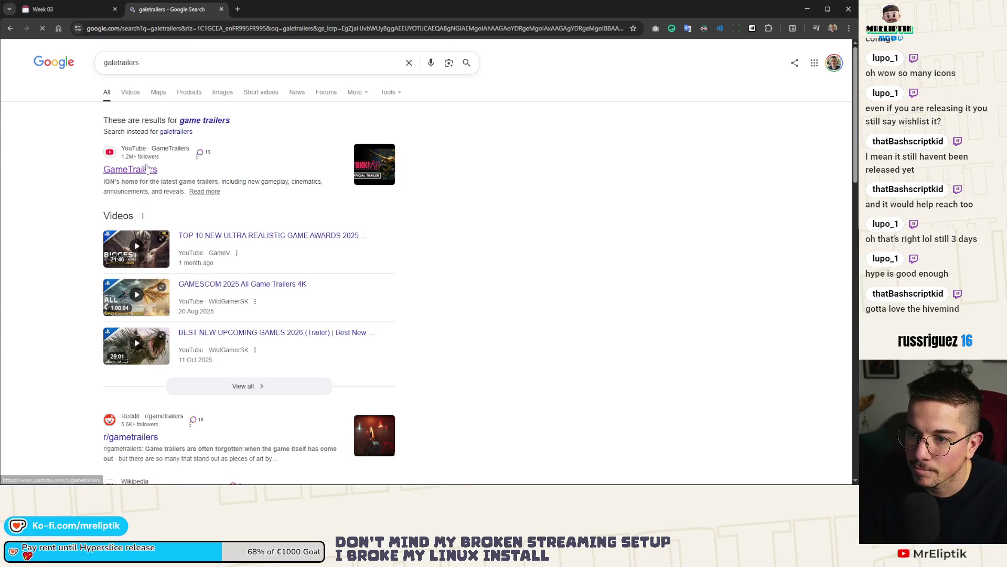
click(144, 169)
Check the Notion Week 03 page and Steamworks tabs, then open Hyperslice's Steam Community events page.
click(238, 8)
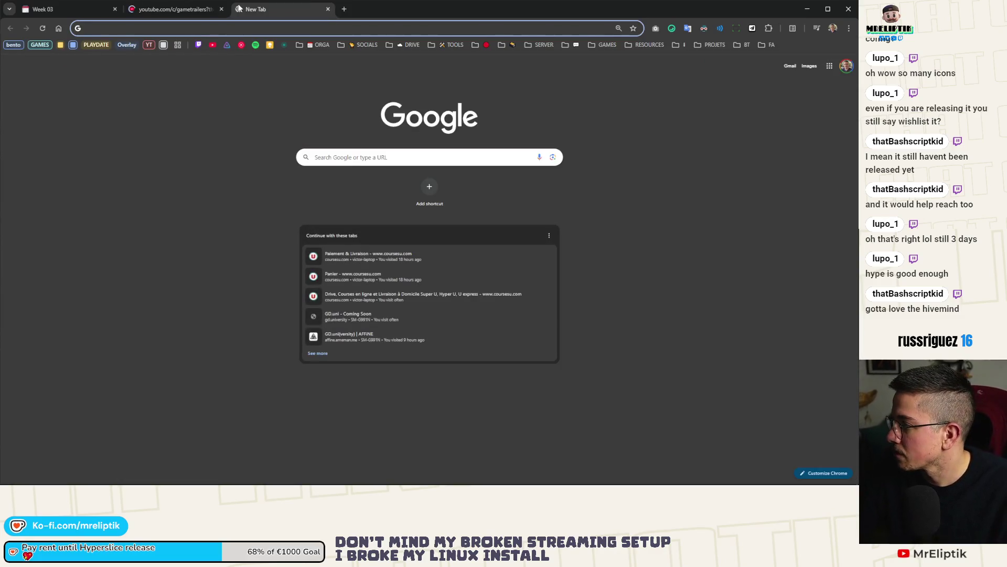
click(80, 7)
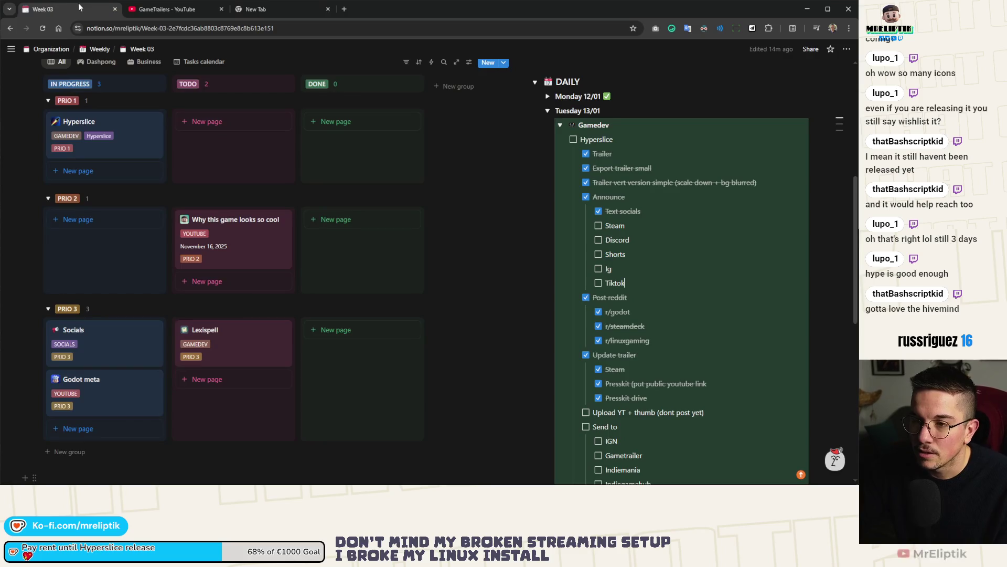
key(alt+Tab)
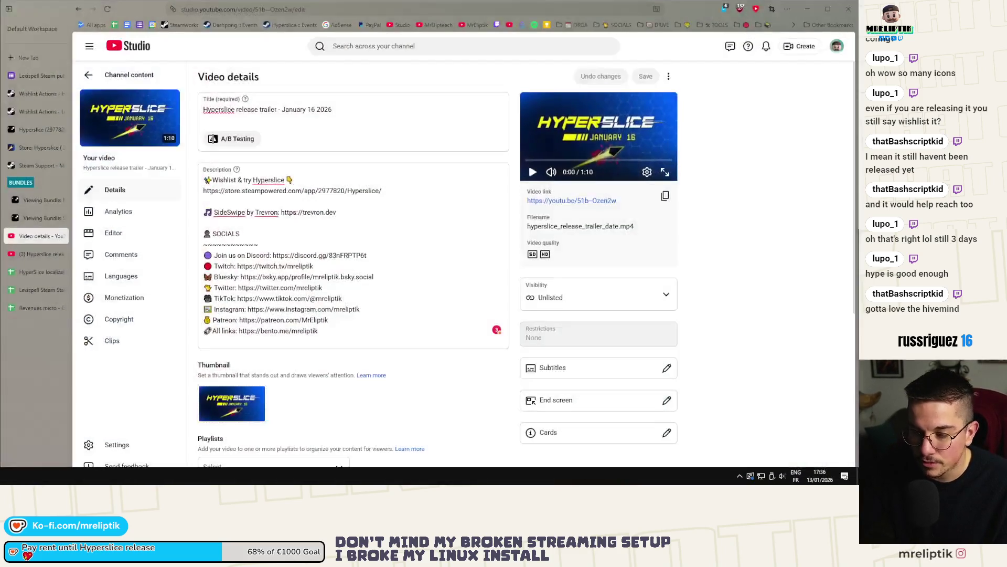
click(29, 165)
click(21, 150)
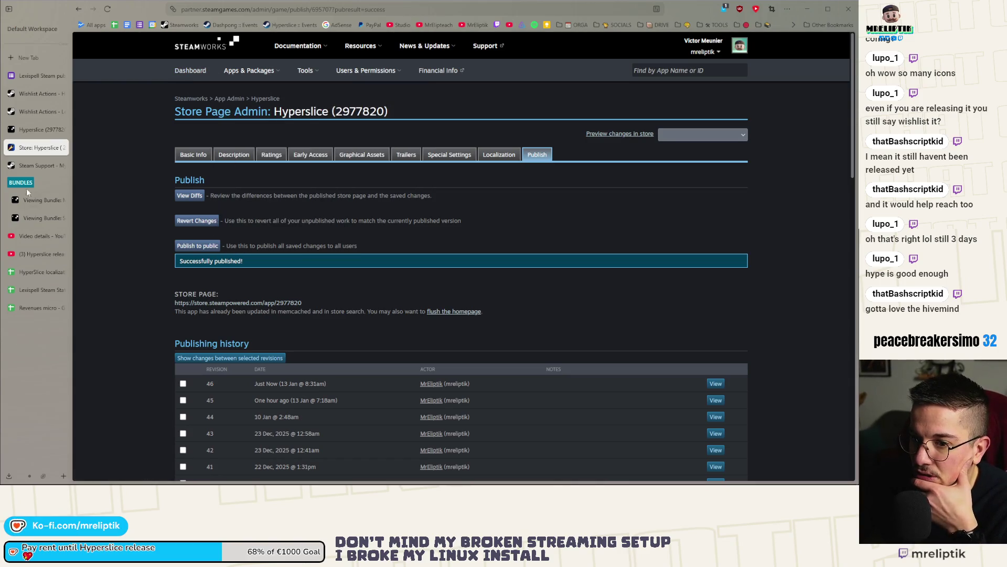
click(286, 25)
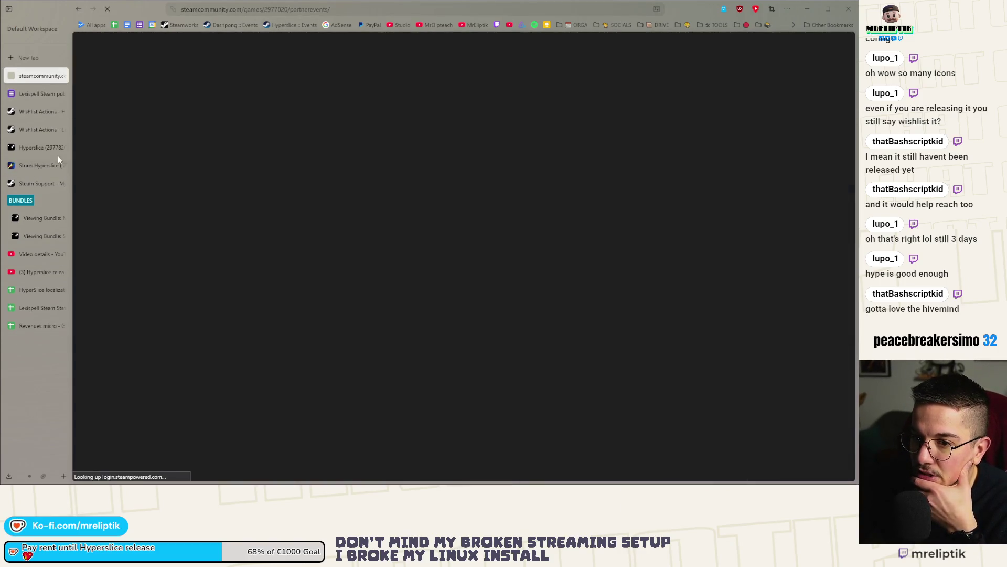
Reload the Steam Support help request for replies, then return to the Hyperslice events Admin Dashboard.
click(39, 181)
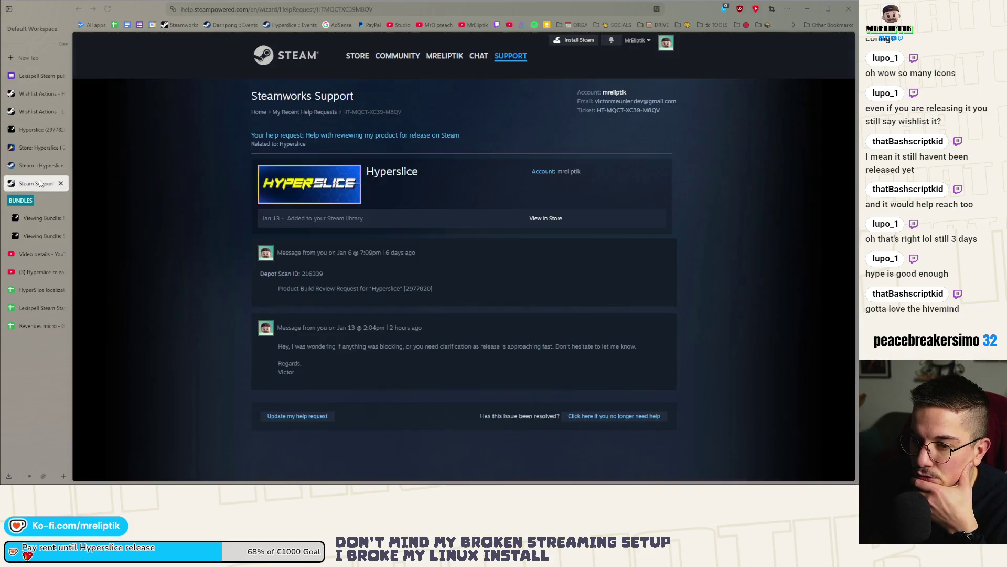
click(108, 9)
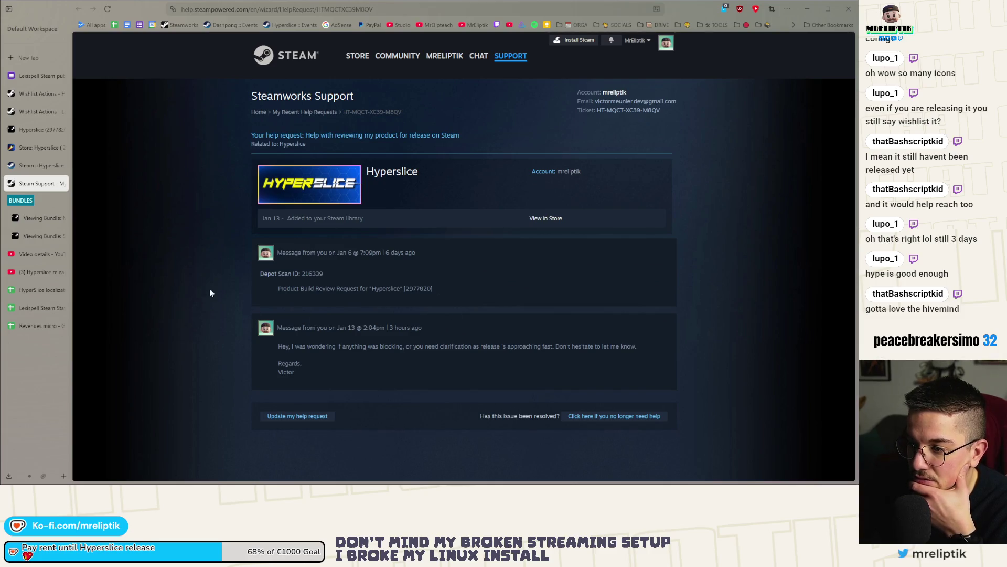
click(45, 175)
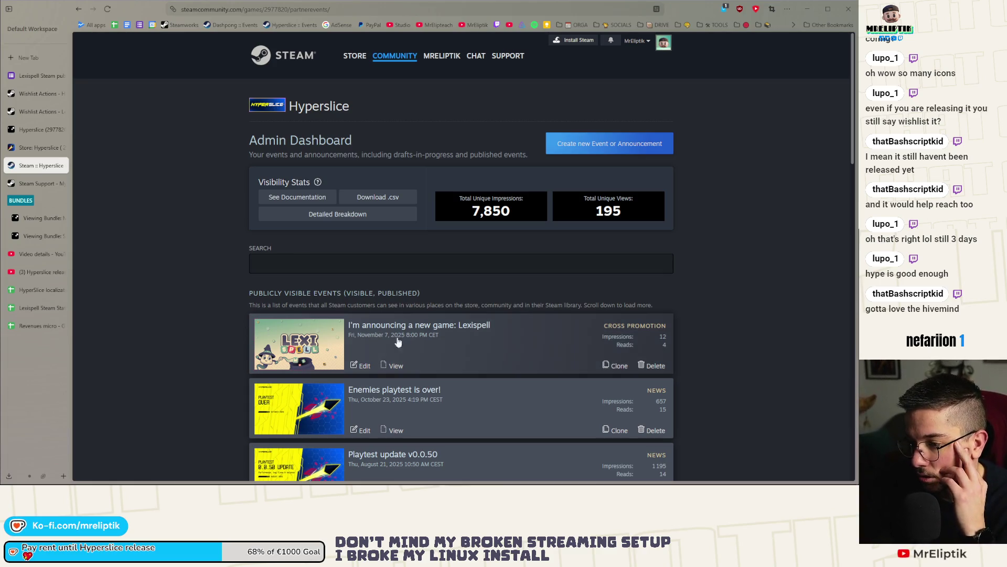
Create a new Hyperslice event of type Game is Releasing on a Specific Date.
click(598, 149)
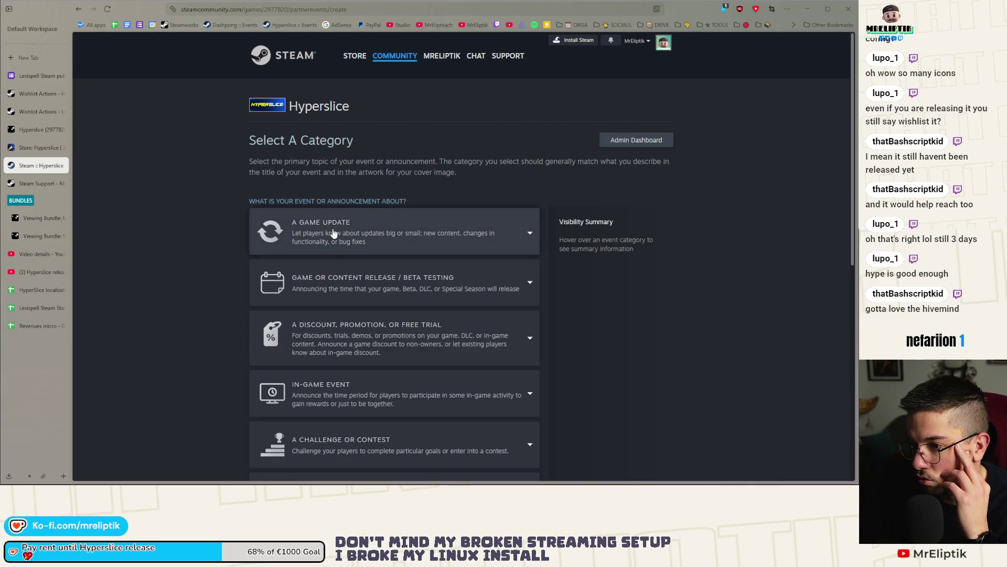
scroll(334, 232, down, 1)
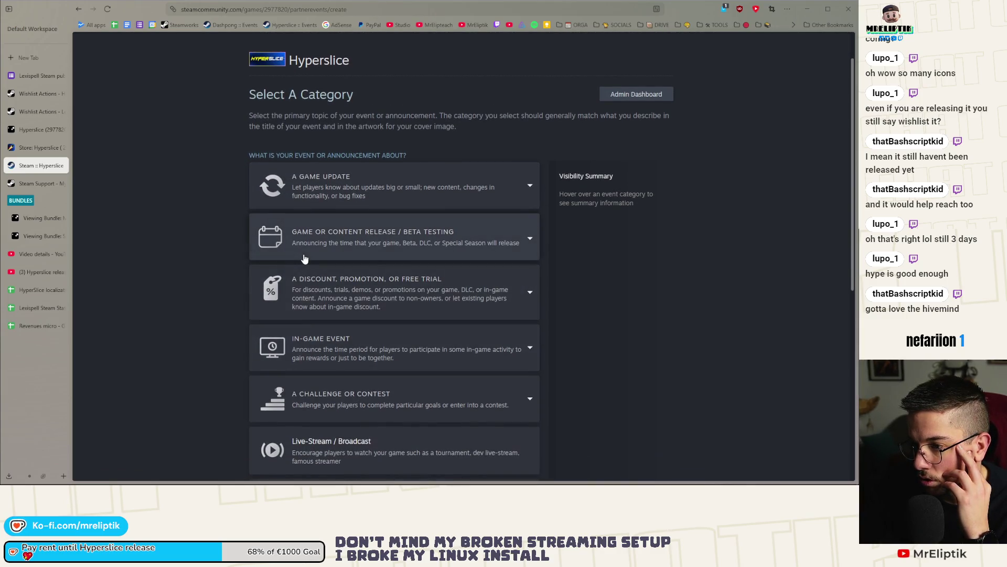
click(338, 251)
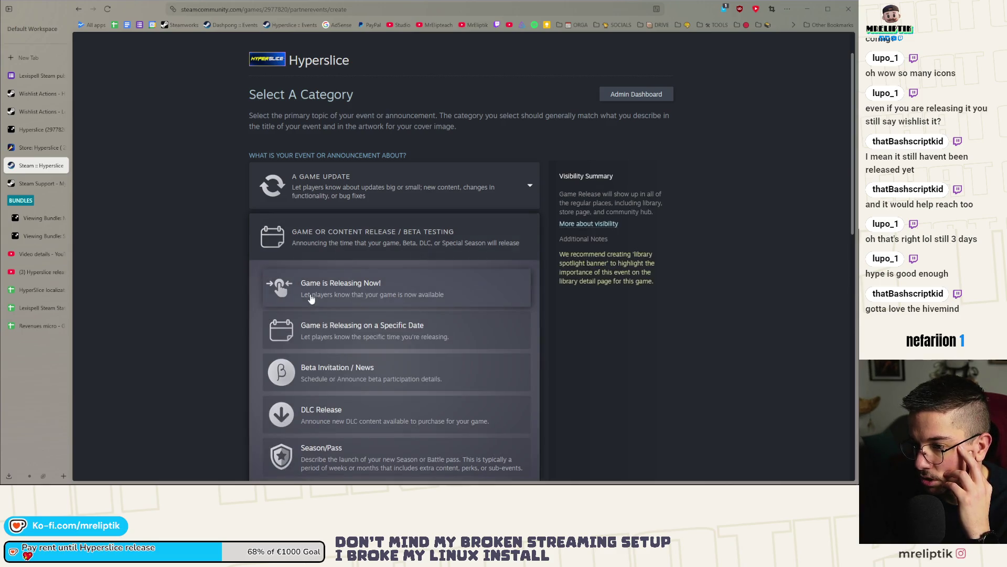
scroll(340, 286, down, 2)
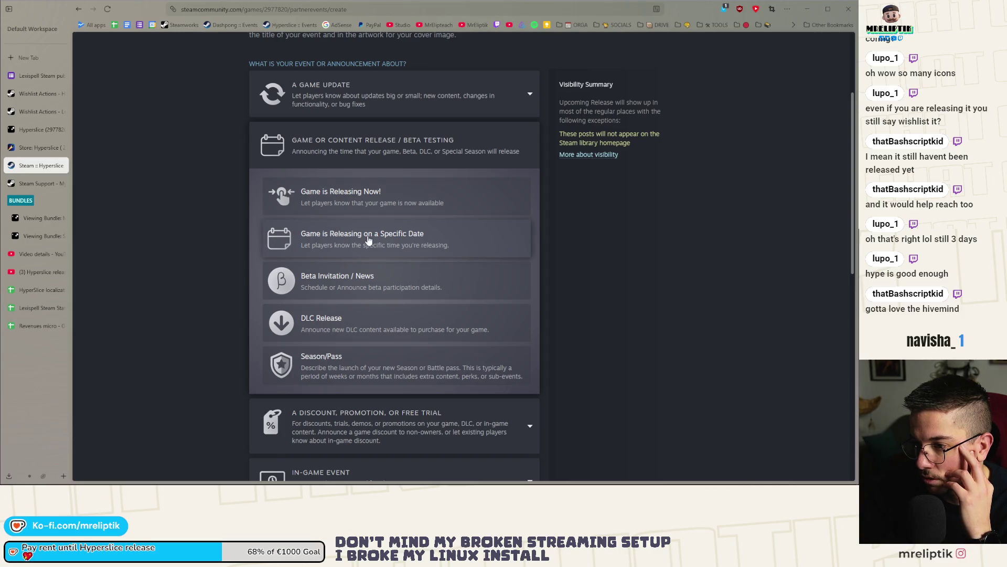
click(369, 240)
Open the event's image file picker, staying on the edit page, and target its folder path.
scroll(553, 358, down, 4)
scroll(553, 359, down, 5)
mouse_move(680, 370)
mouse_down()
mouse_move(689, 418)
mouse_move(604, 426)
mouse_move(669, 435)
mouse_move(631, 426)
mouse_up()
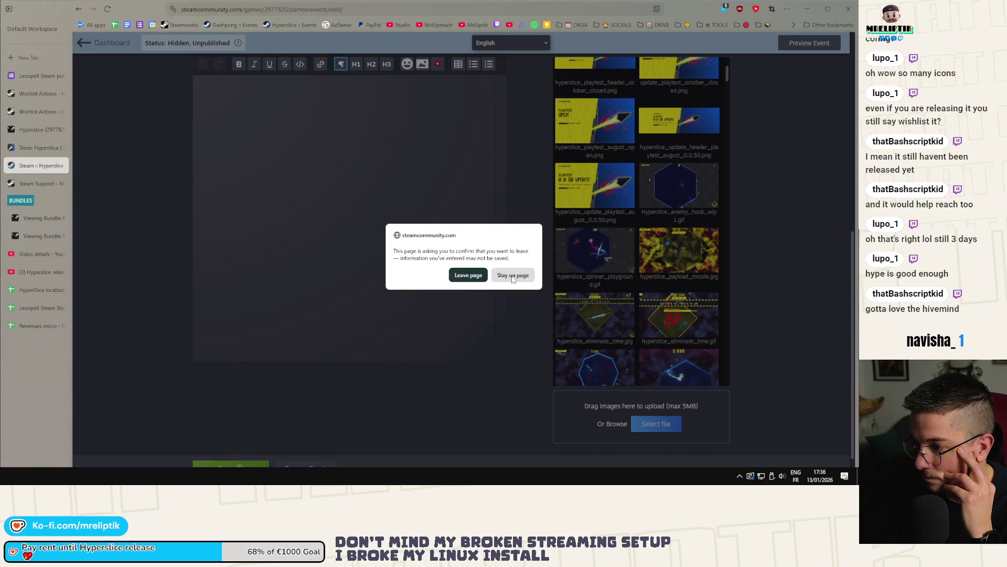
click(512, 274)
click(655, 423)
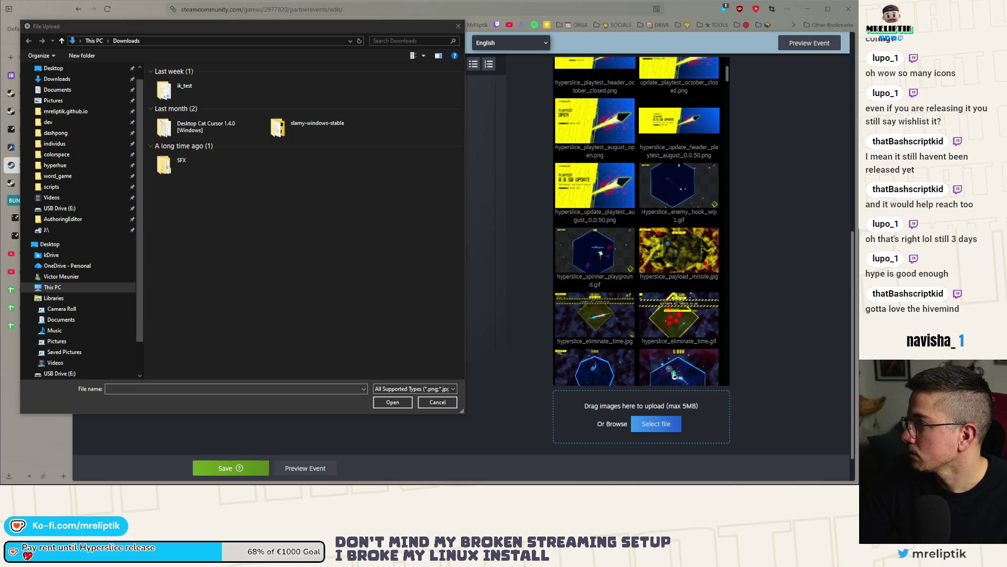
click(156, 42)
Upload main_hd_release.png from the Hyperslice assets\STEAM folder to the event images.
text(C:\Users\Victor\kDrive\PROJECTS\GAMEDEV\GAMES\hyperslice\assets\STEAM\)
key(Return)
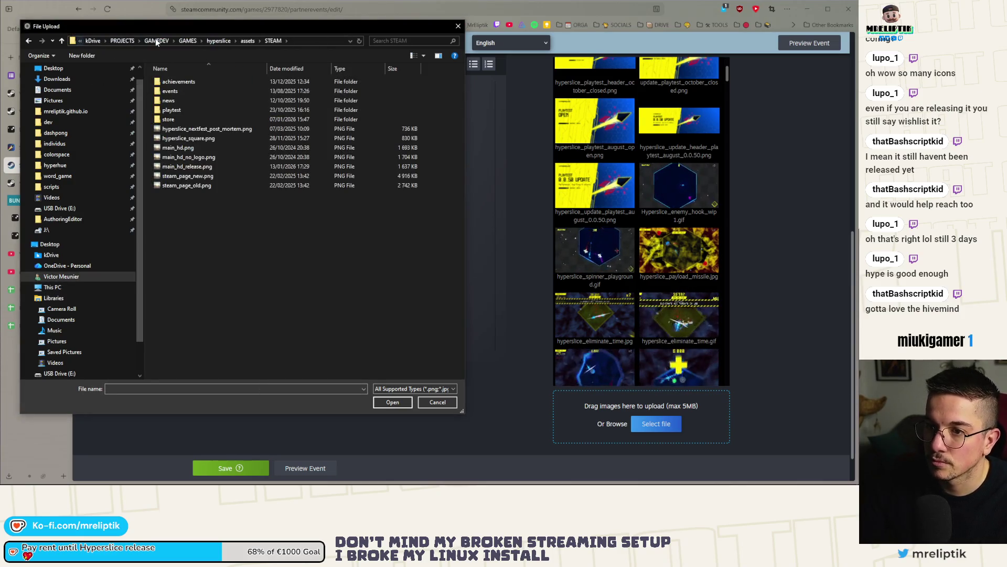
click(206, 167)
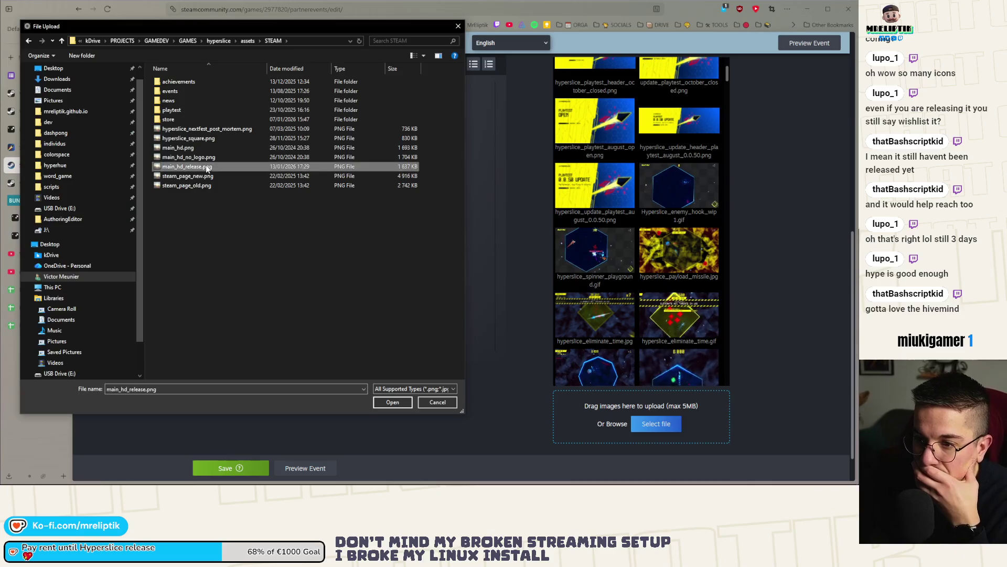
double_click(206, 166)
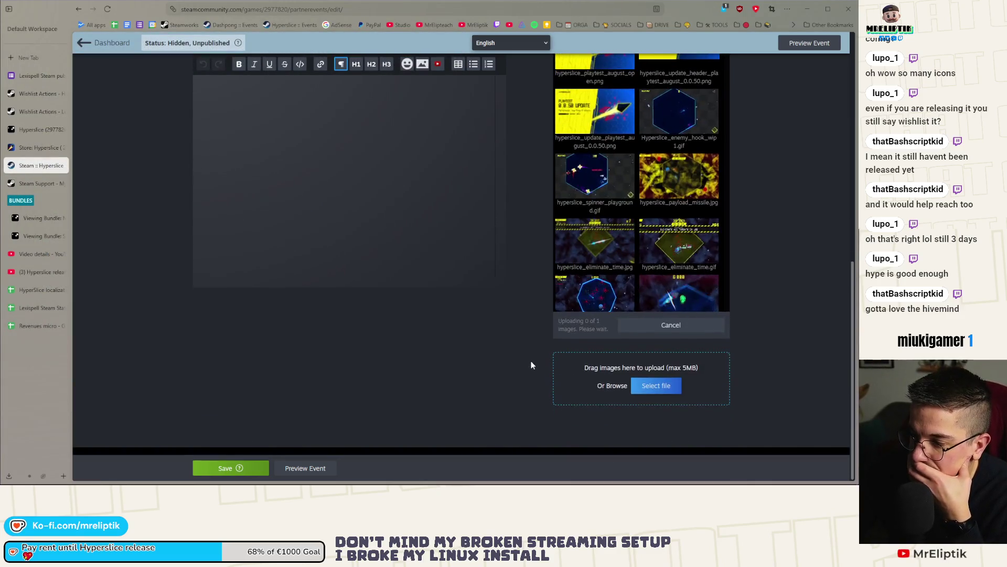
scroll(531, 366, up, 10)
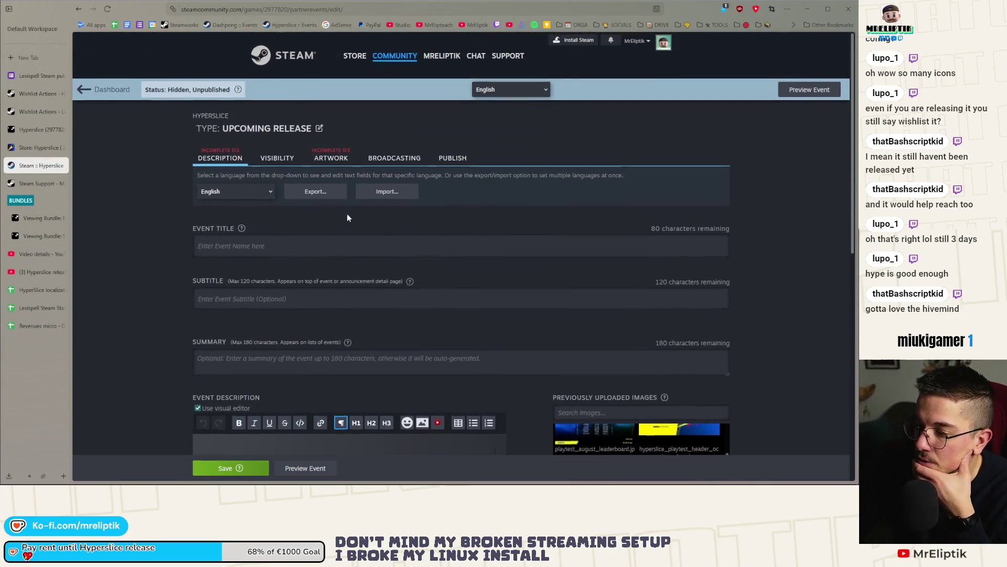
In the Artwork section, choose main_hd_release.png from the previously uploaded images.
click(331, 158)
click(483, 316)
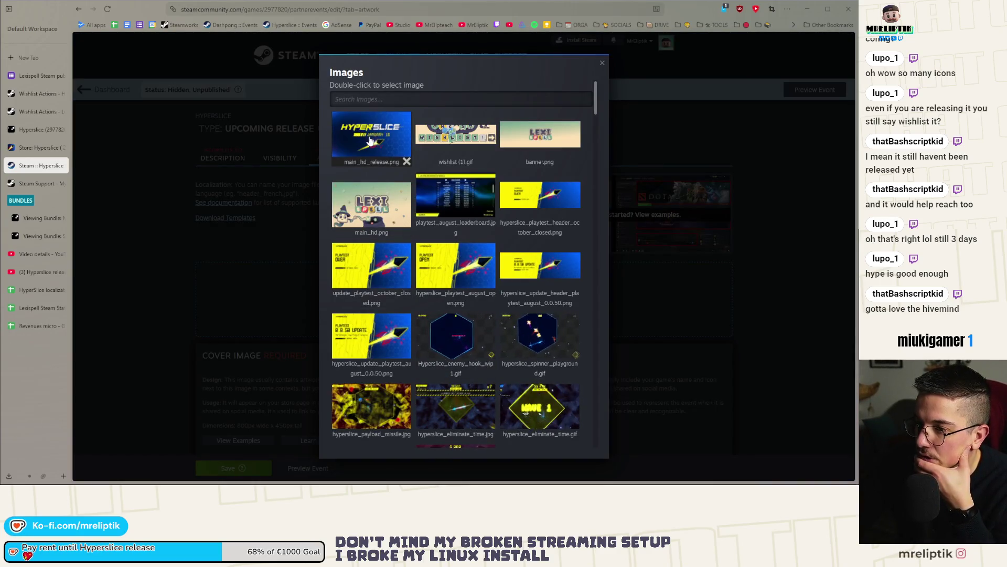
double_click(360, 128)
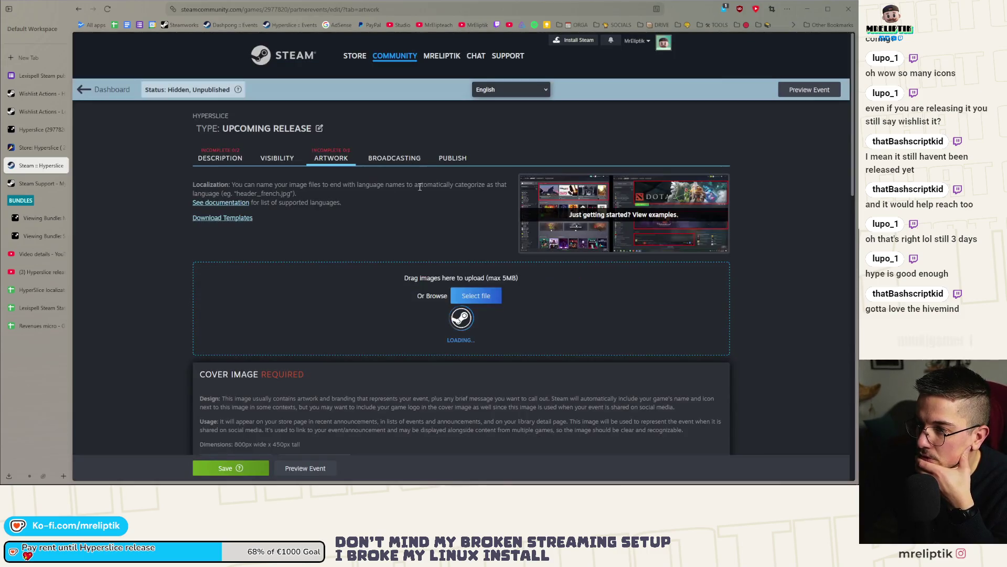
scroll(472, 314, down, 3)
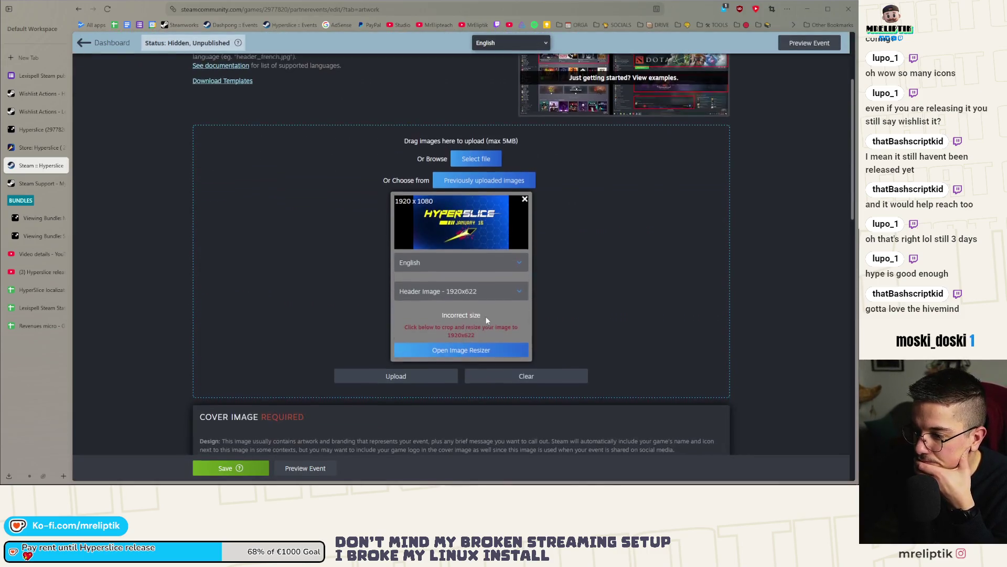
click(451, 351)
click(692, 97)
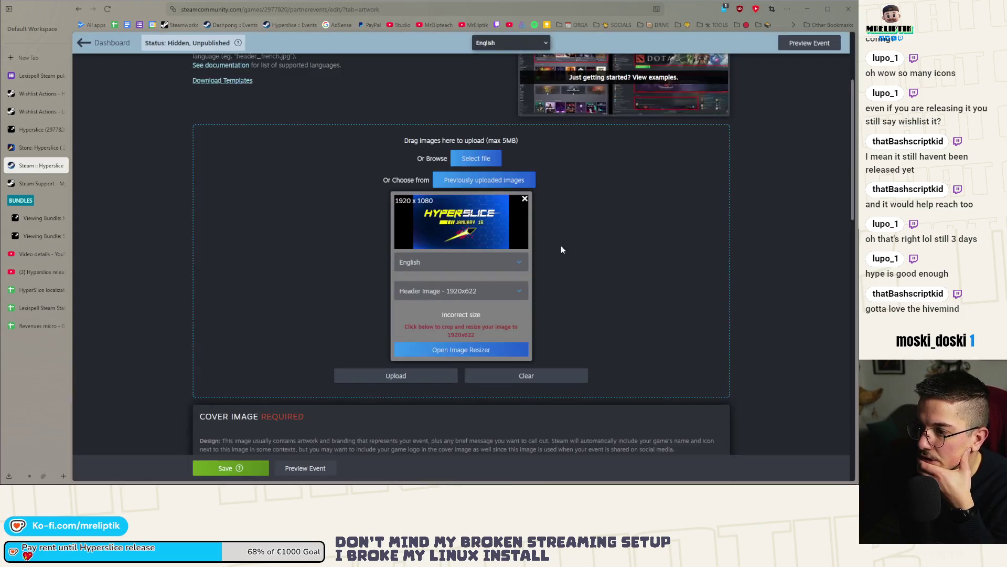
Set the banner as an 800x450 Cover Image, cropping to include the whole image.
click(449, 297)
click(450, 334)
click(459, 350)
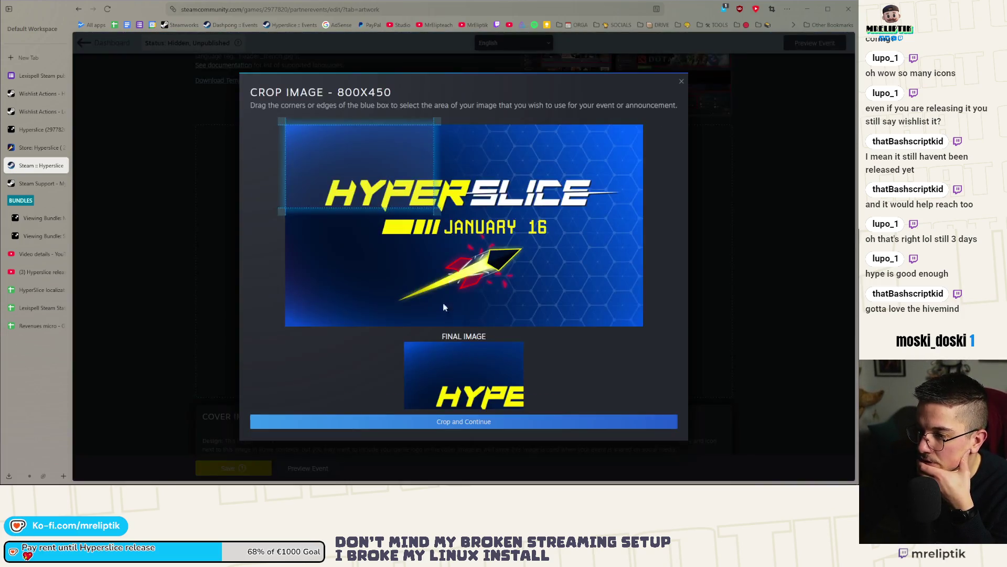
mouse_move(436, 209)
mouse_down()
mouse_move(580, 317)
mouse_move(737, 409)
mouse_move(663, 357)
mouse_move(572, 378)
mouse_up()
click(525, 422)
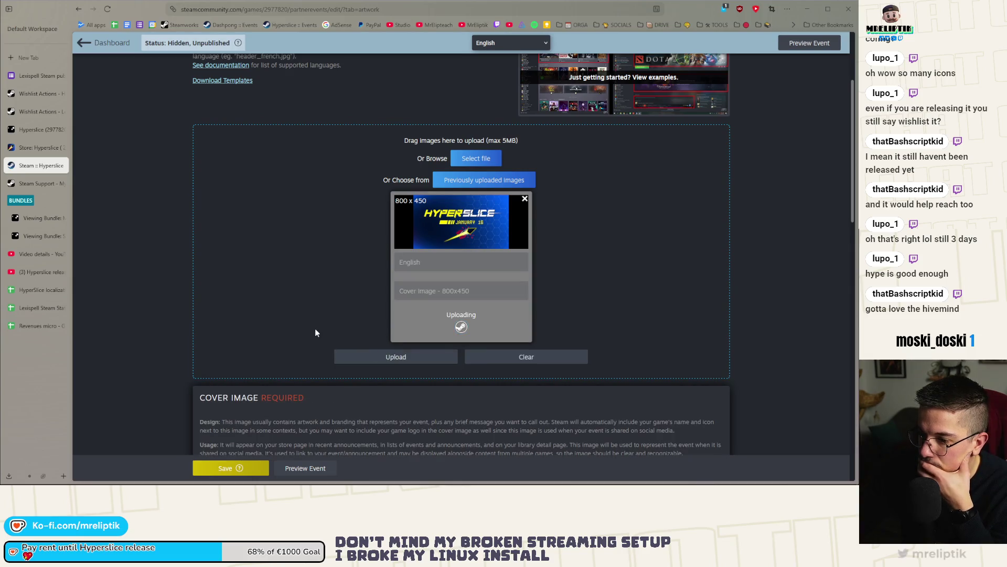
scroll(315, 330, down, 5)
scroll(404, 321, up, 5)
scroll(282, 318, up, 5)
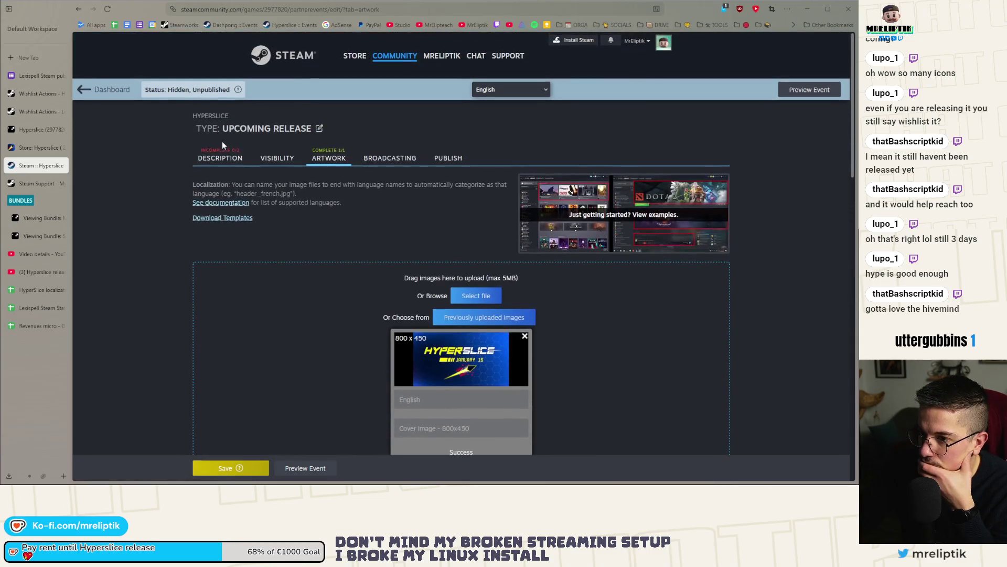
click(221, 158)
Title the event 'Hyperslice releases on January 16!' and enter the 'Mark your calendar…imminent' subtitle.
click(257, 246)
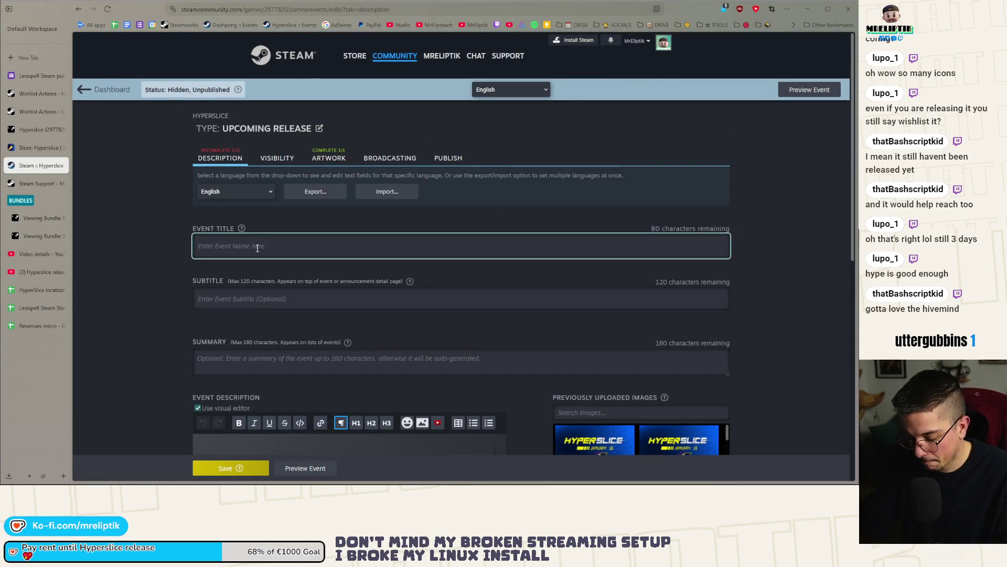
text(Hyperslice releases on j)
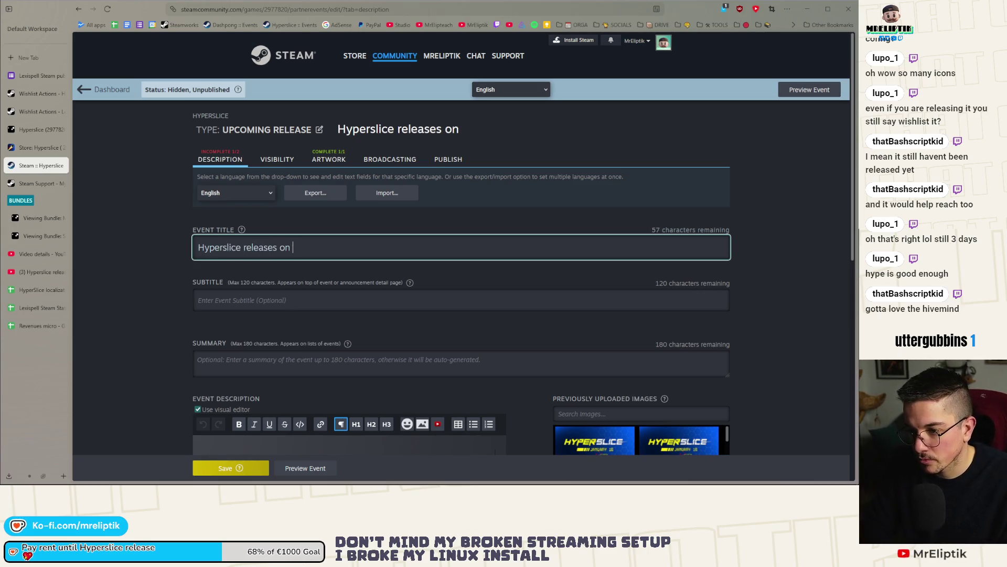
text(ana)
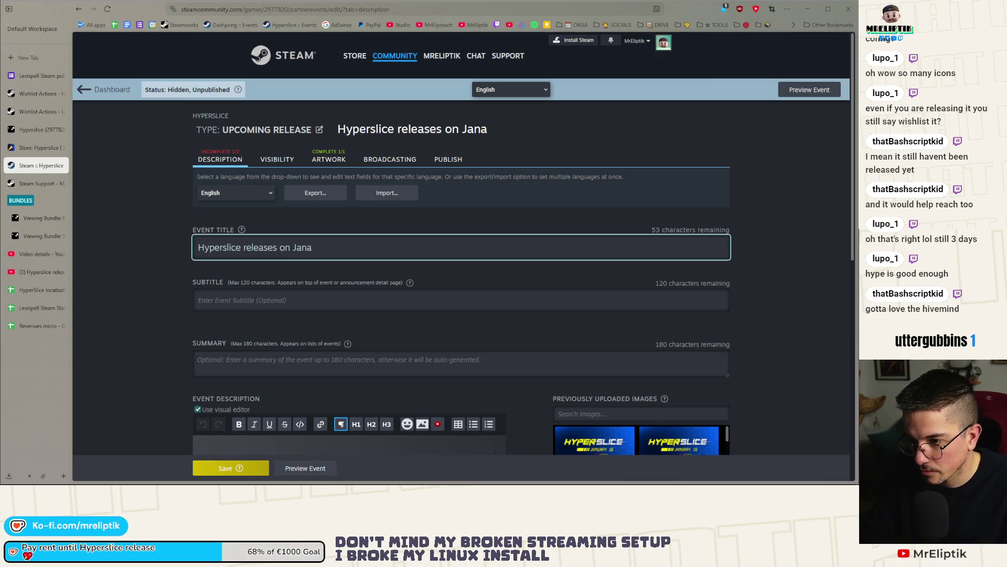
key(BackSpace)
text(uary 16!)
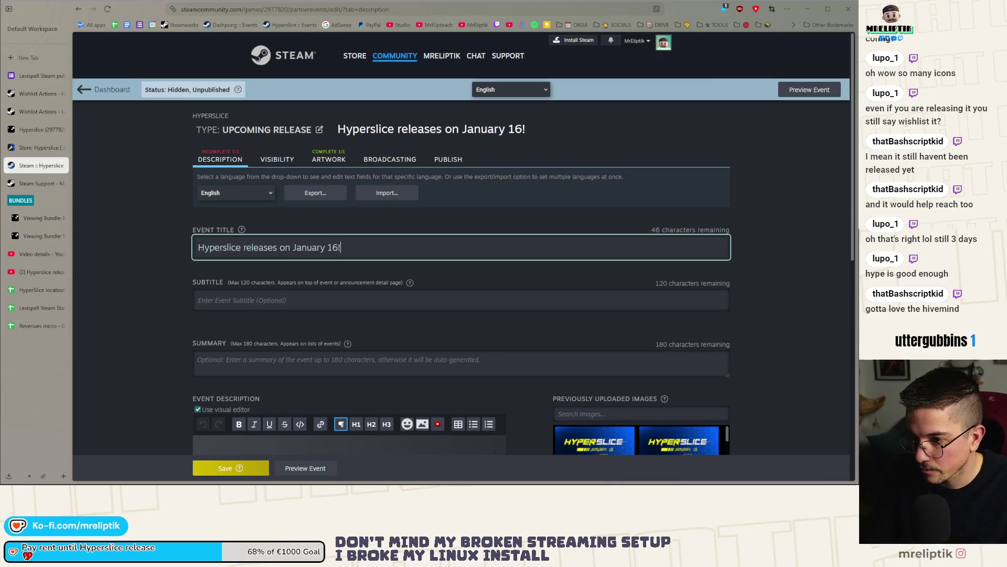
click(251, 301)
text(Mark your ca)
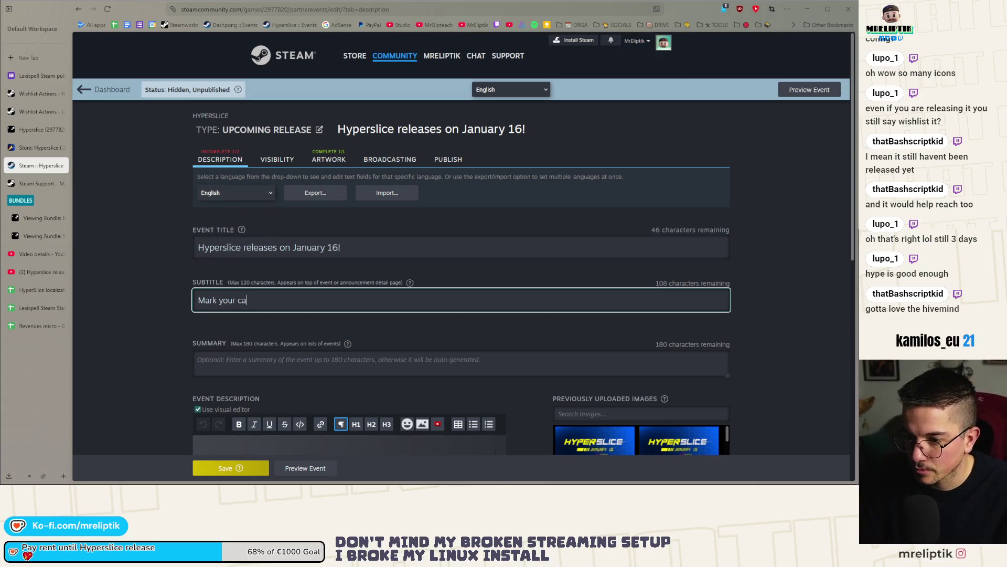
text(d prepare y)
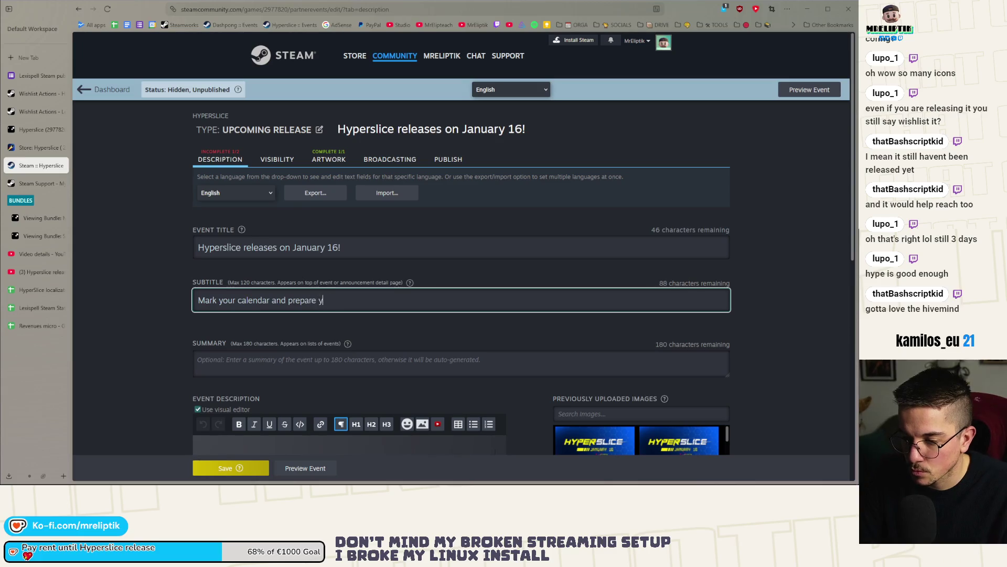
text(our gamepad, Hypersl)
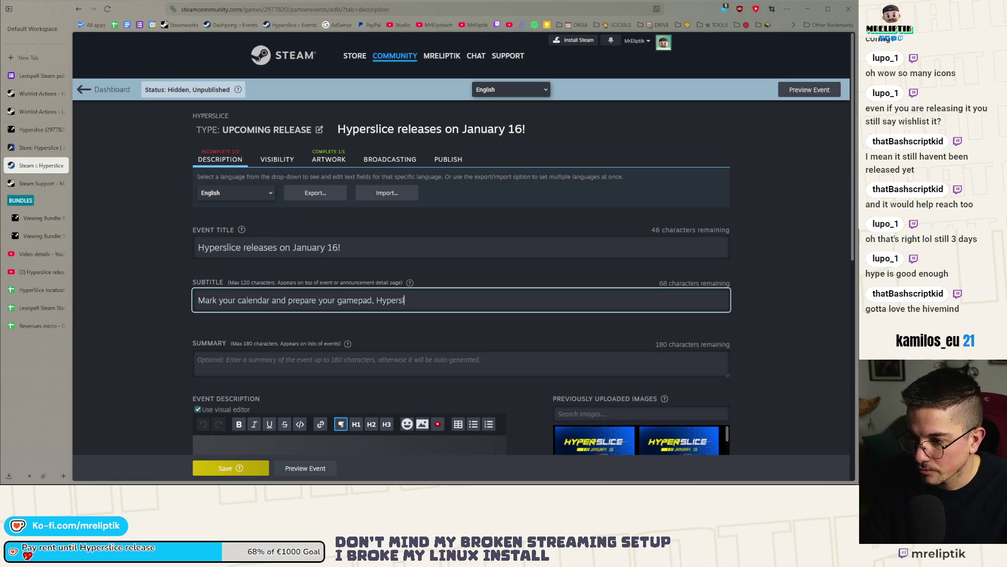
text(e is imm)
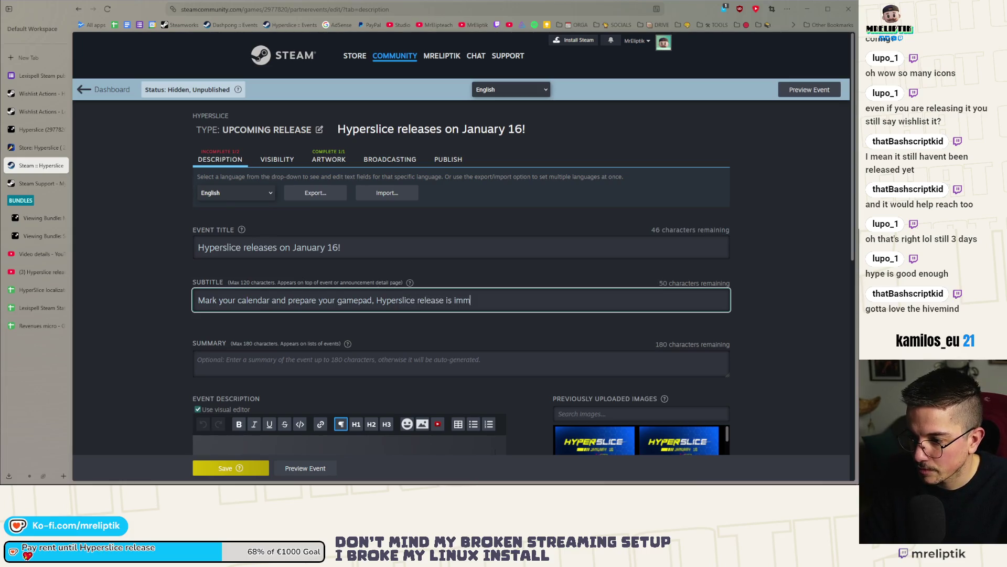
text(inent)
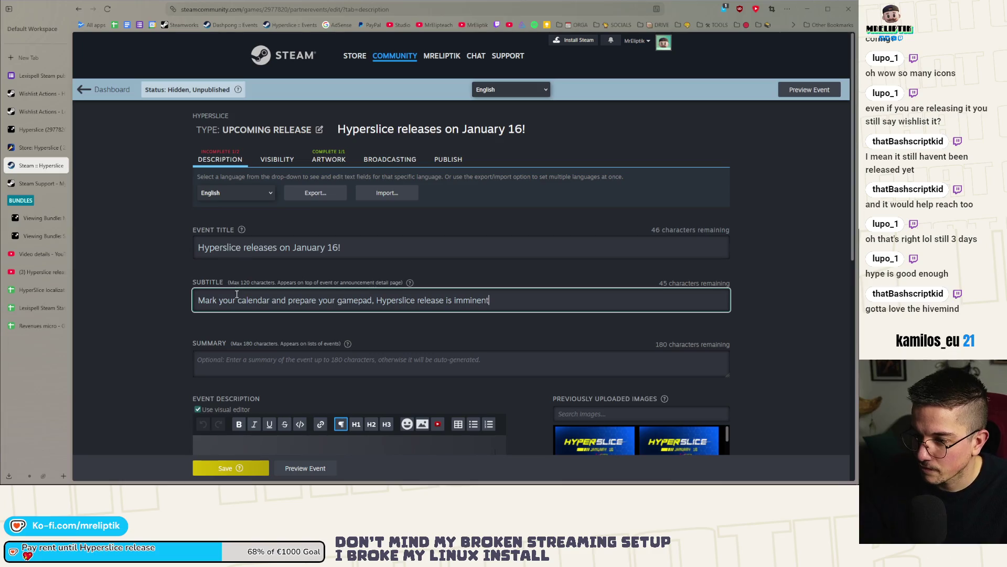
scroll(267, 317, down, 1)
scroll(246, 310, down, 2)
Begin the description with 'Hey everyone', announcing Hyperslice releases on January 16.
click(246, 310)
text(H)
text(ey everyone, )
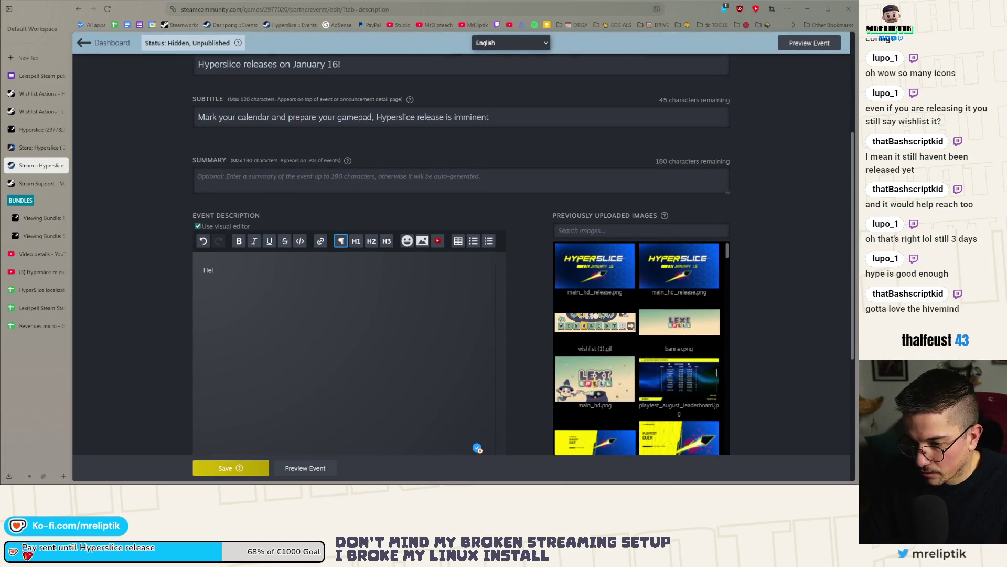
text(I'm so pleased t)
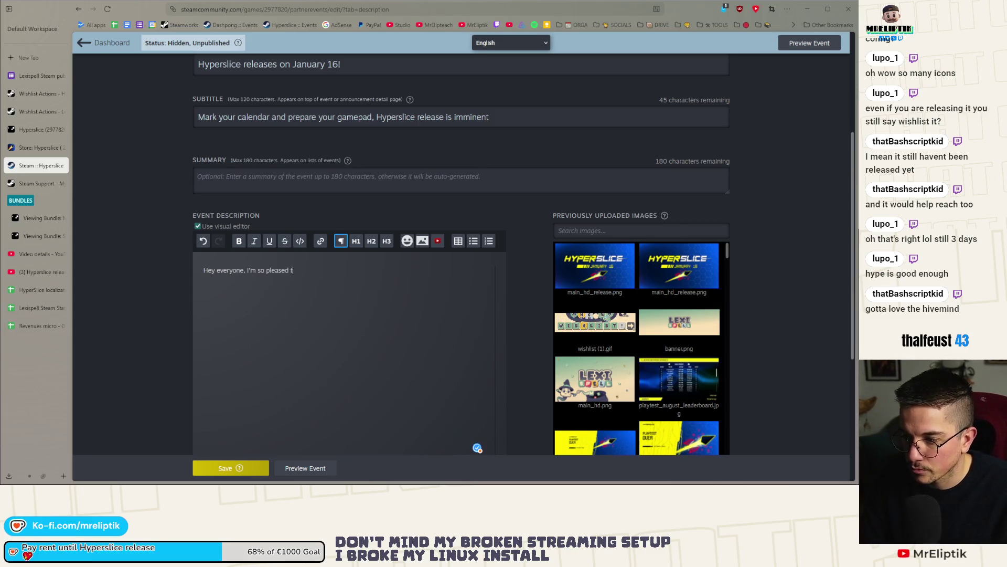
text(o announce that H)
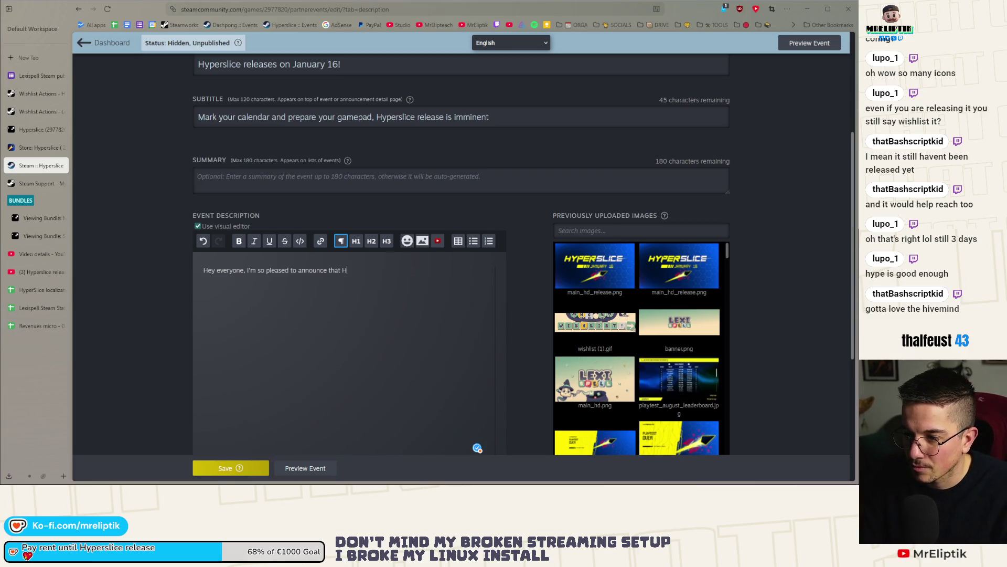
text(yperslice releases )
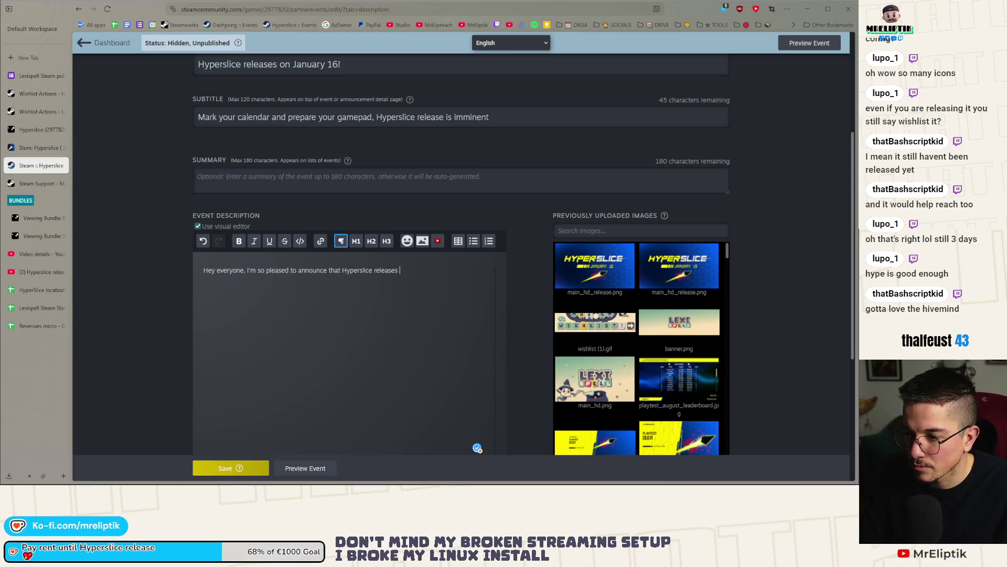
text(on January 1)
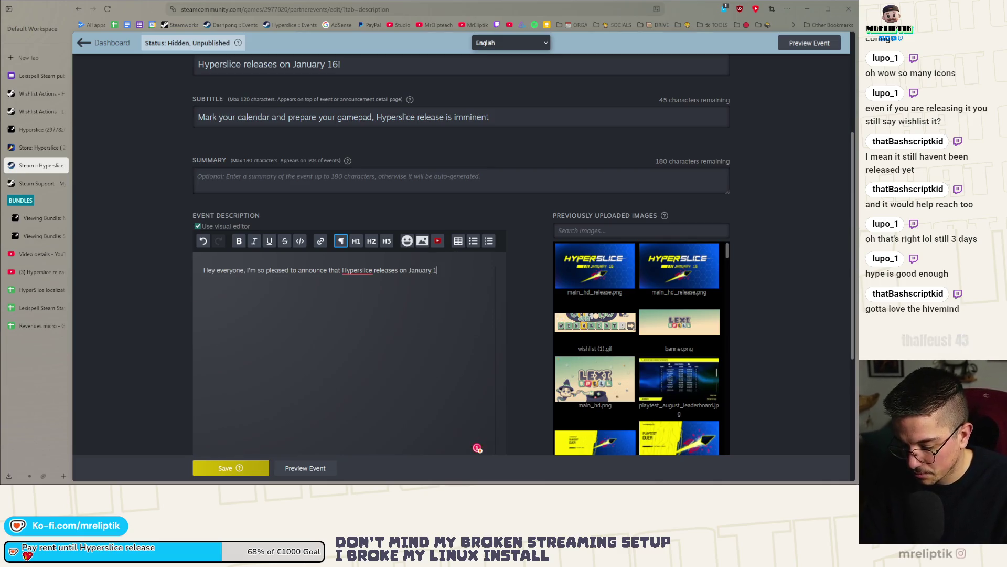
text(6 (in just)
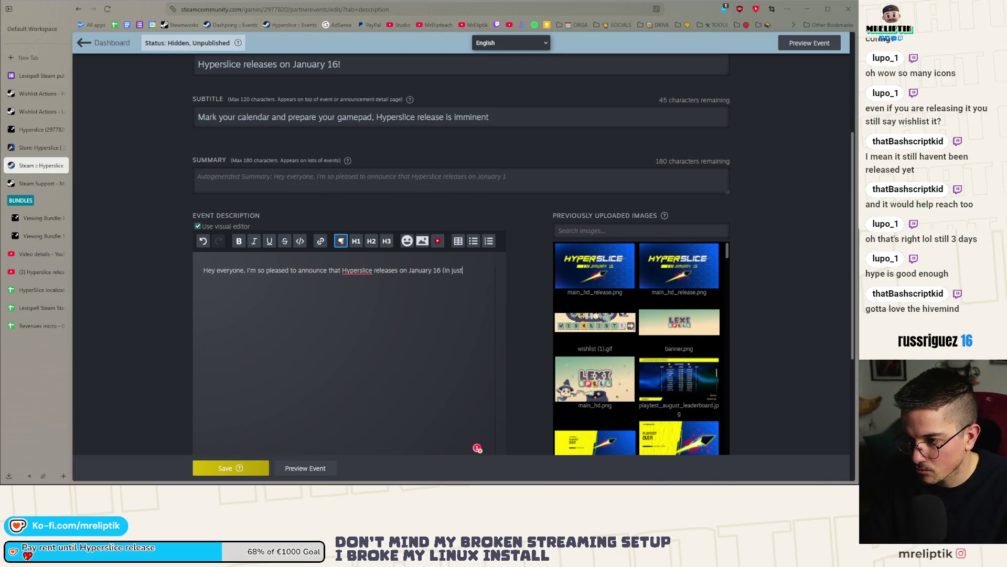
text( 3 days!))
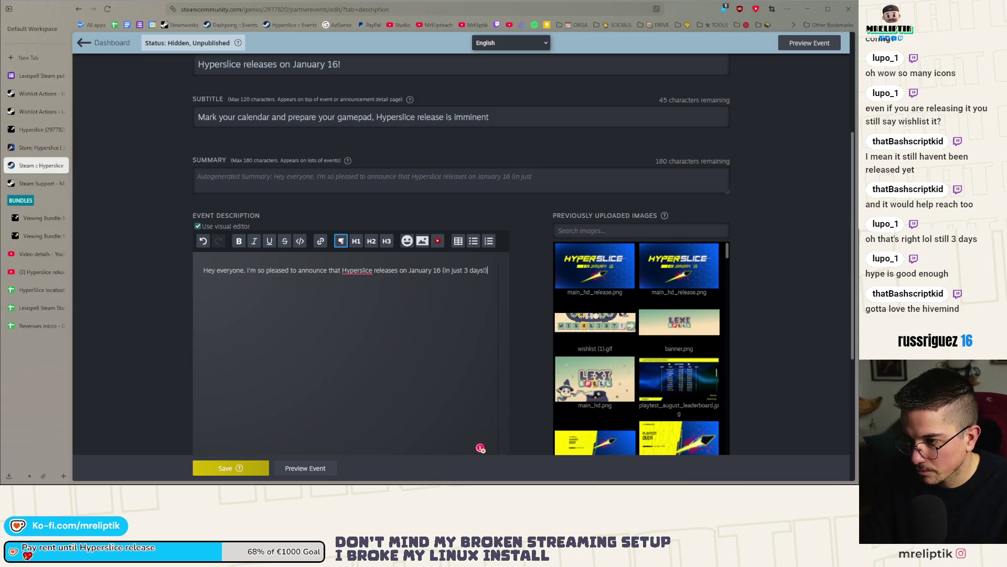
text(. It')
key(BackSpace)
key(BackSpace)
key(BackSpace)
key(Return)
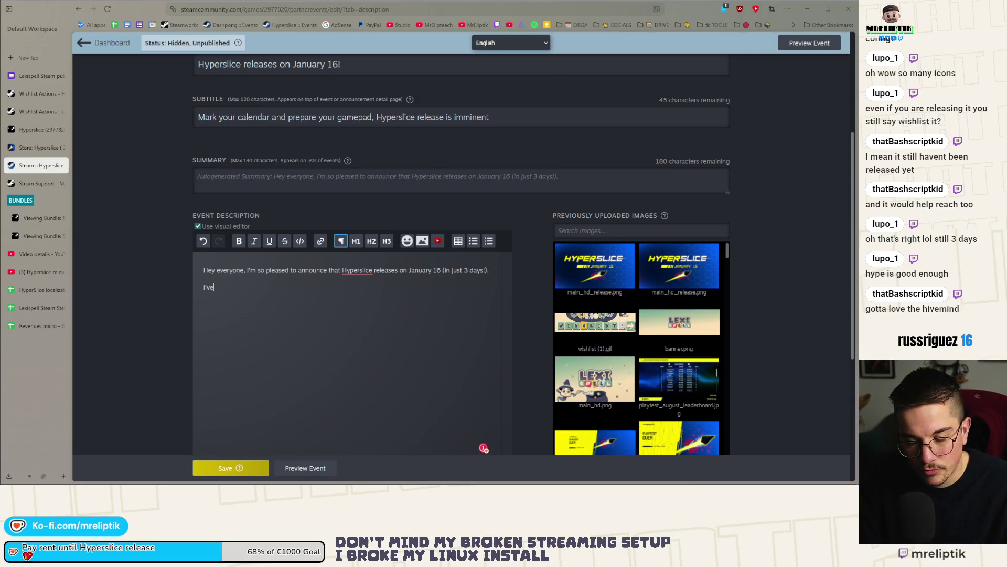
text(been)
key(BackSpace)
key(BackSpace)
key(BackSpace)
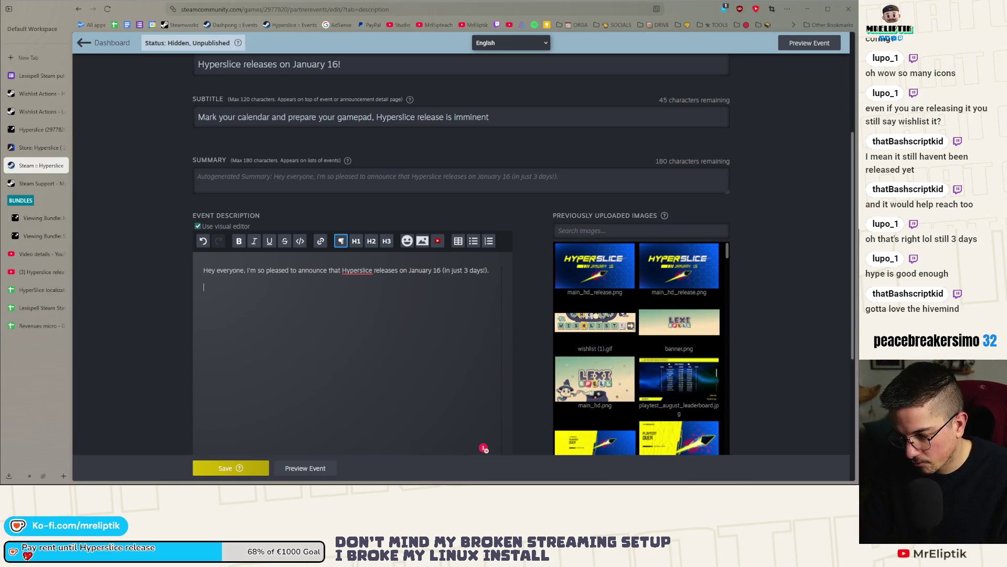
Add a paragraph on the game's evolution and Windows, Linux, Steamdeck and controller support.
text(It's been amazing to see the game)
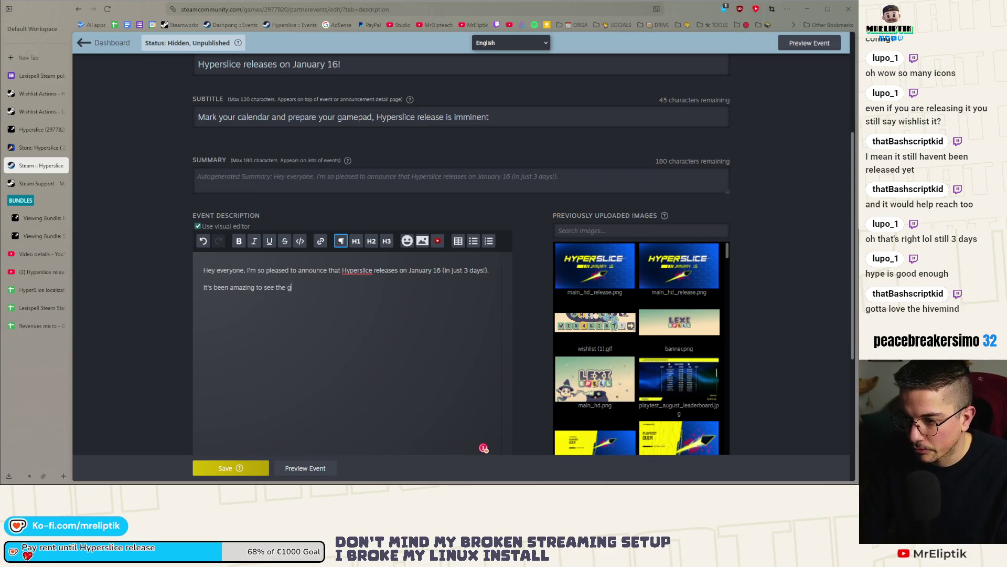
text( evolve )
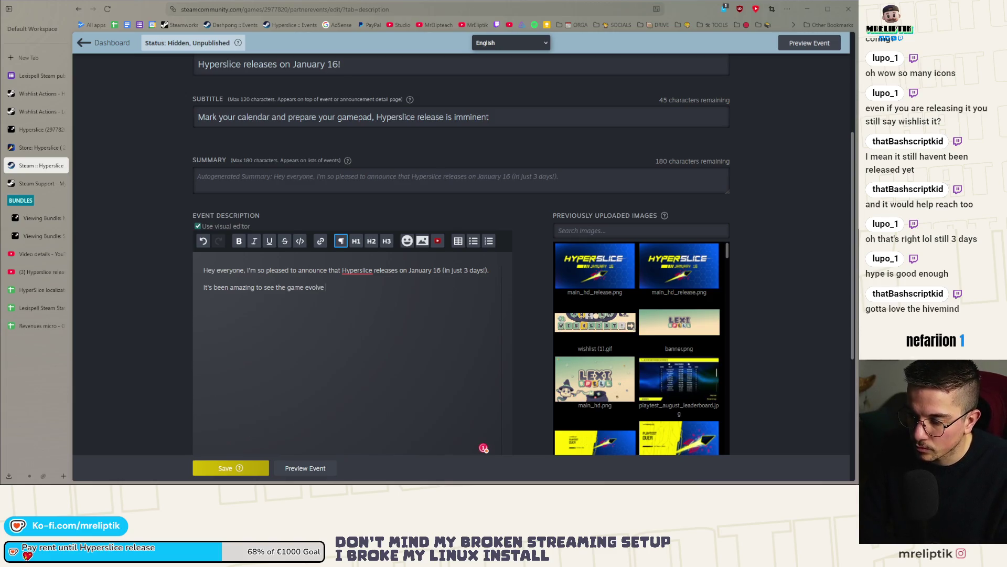
text(over time and )
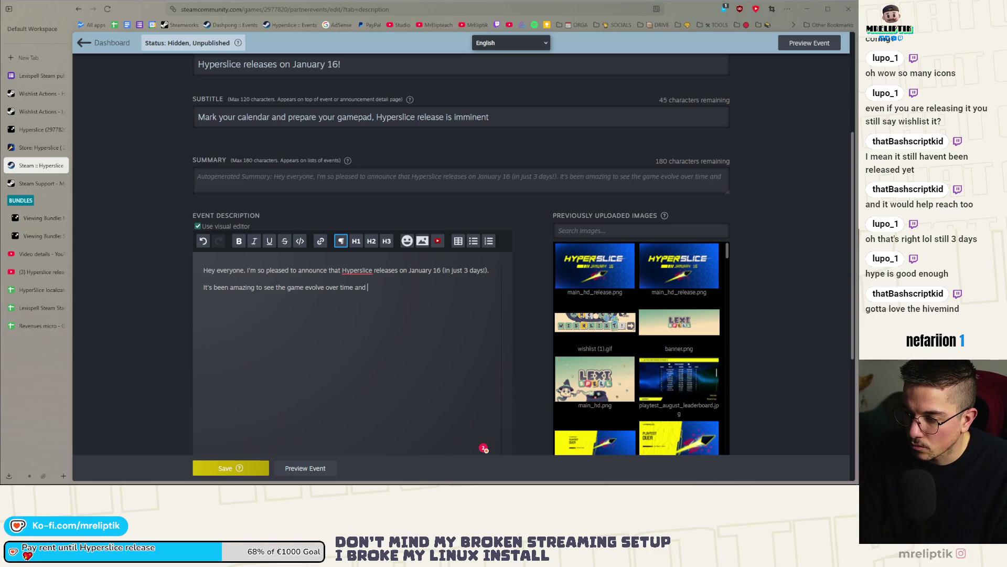
text(I've bee a)
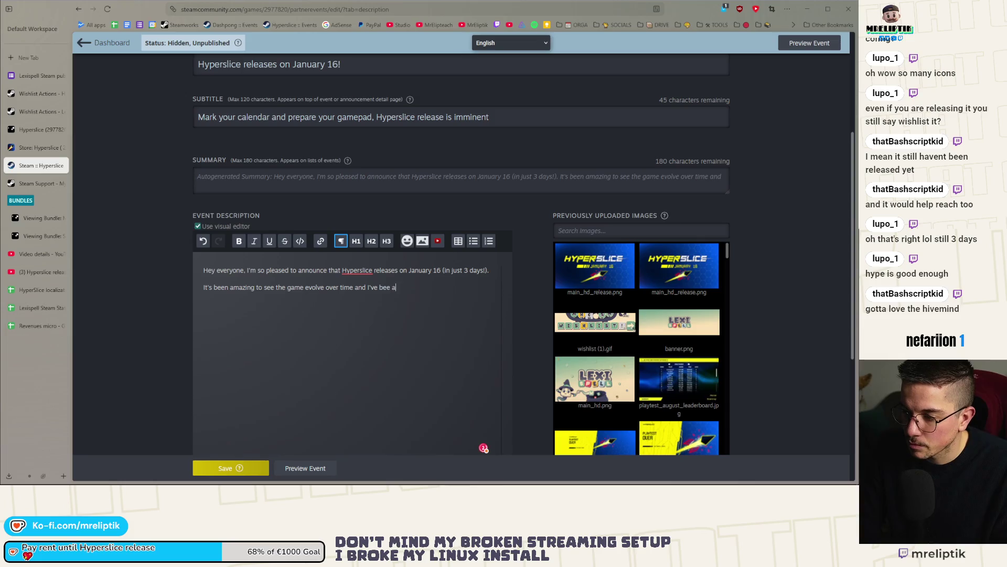
key(BackSpace)
key(BackSpace)
text(n amazd )
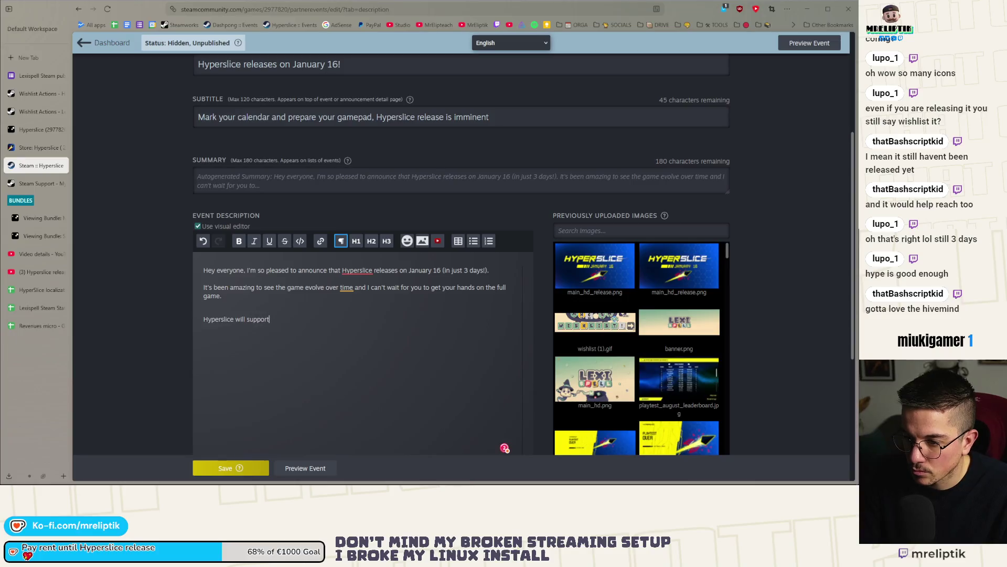
text(dows L)
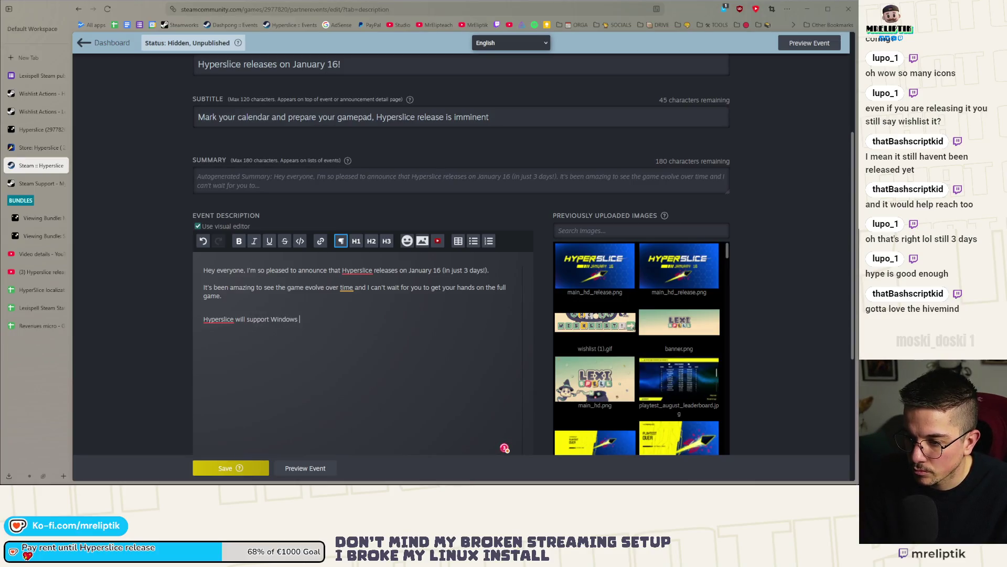
key(BackSpace)
key(BackSpace)
text(, Lin)
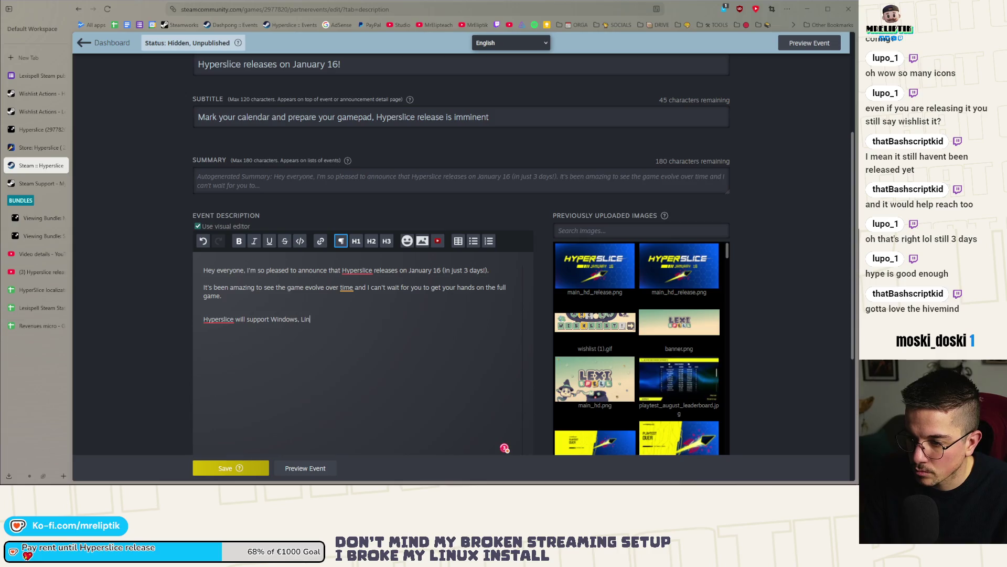
text(ux and Stea)
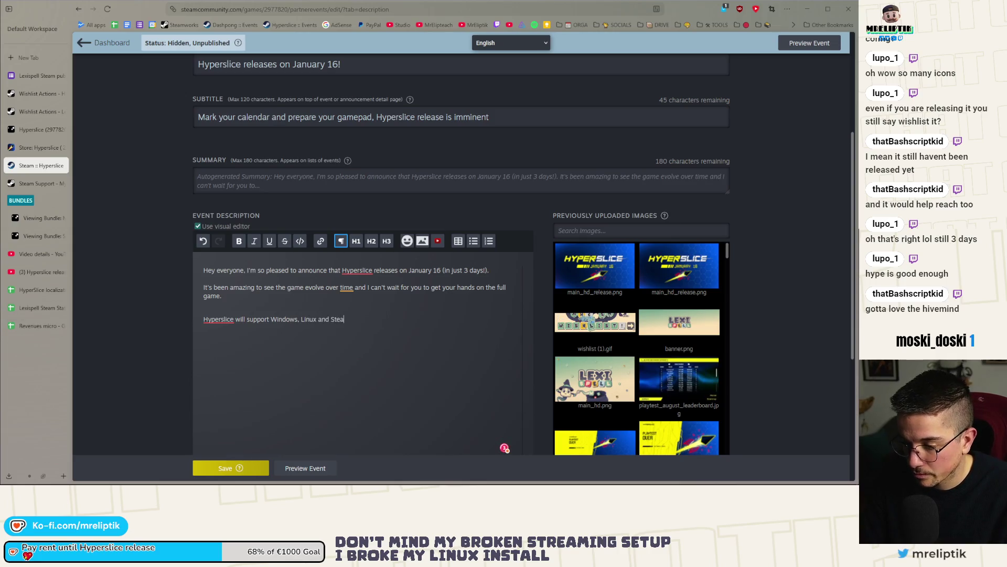
text(mdeck a)
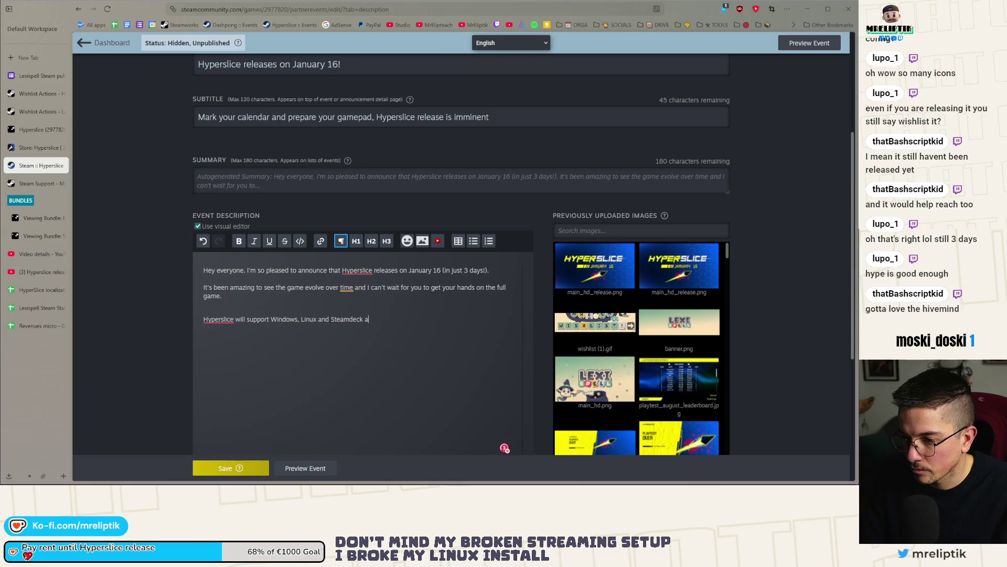
text(t release)
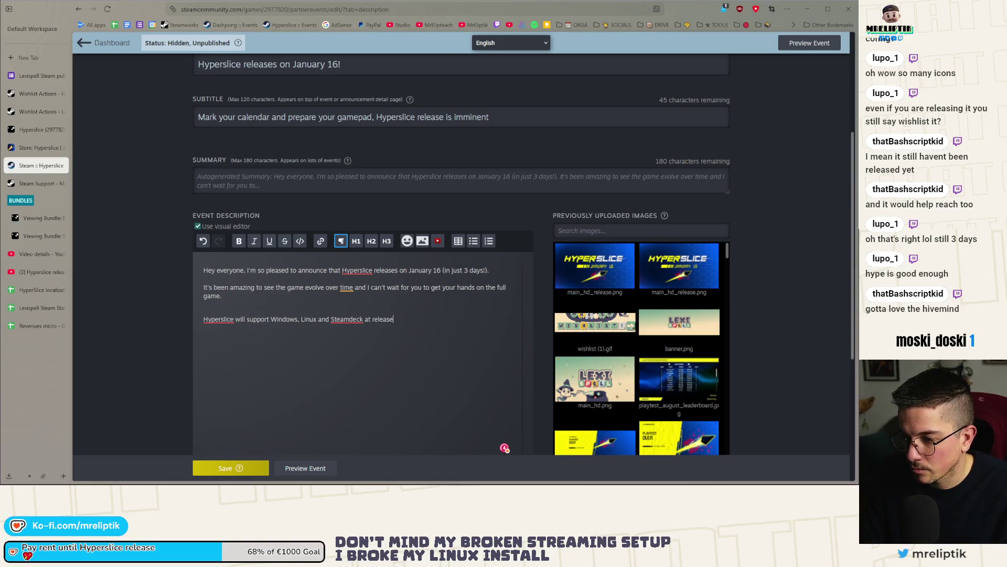
key(BackSpace)
key(BackSpace)
key(BackSpace)
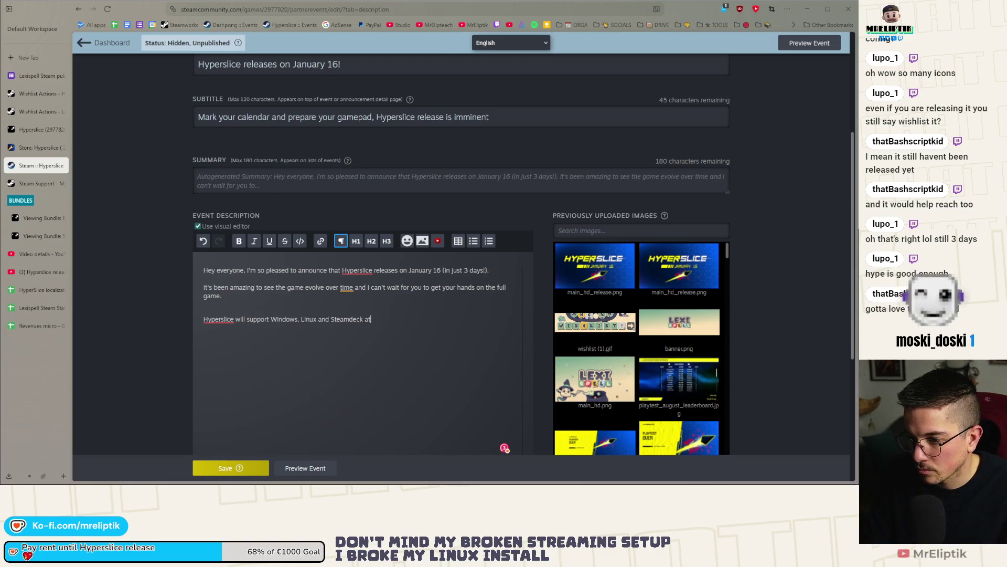
text(release, with full contr)
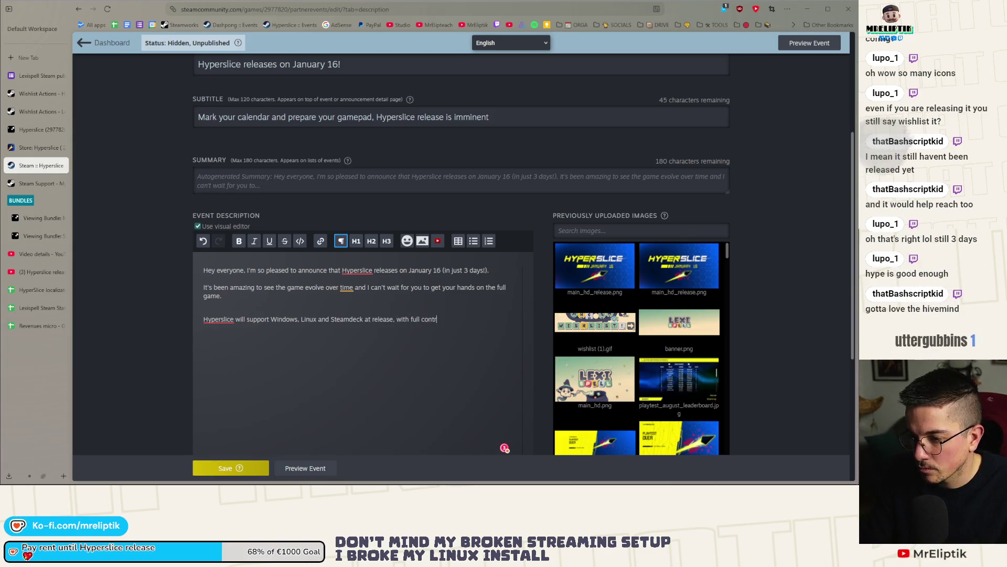
text(oller support, keyboard )
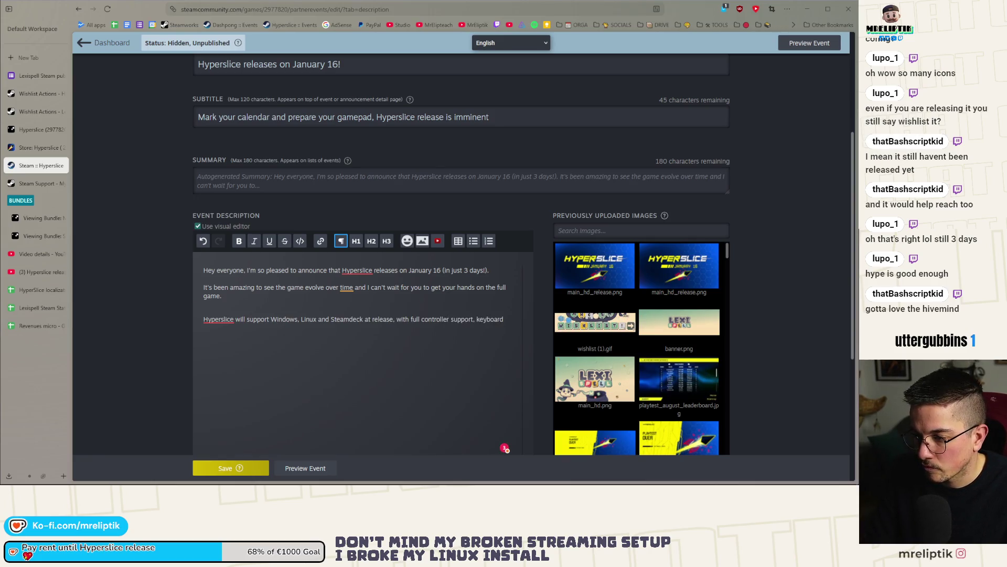
text(and mouse too!)
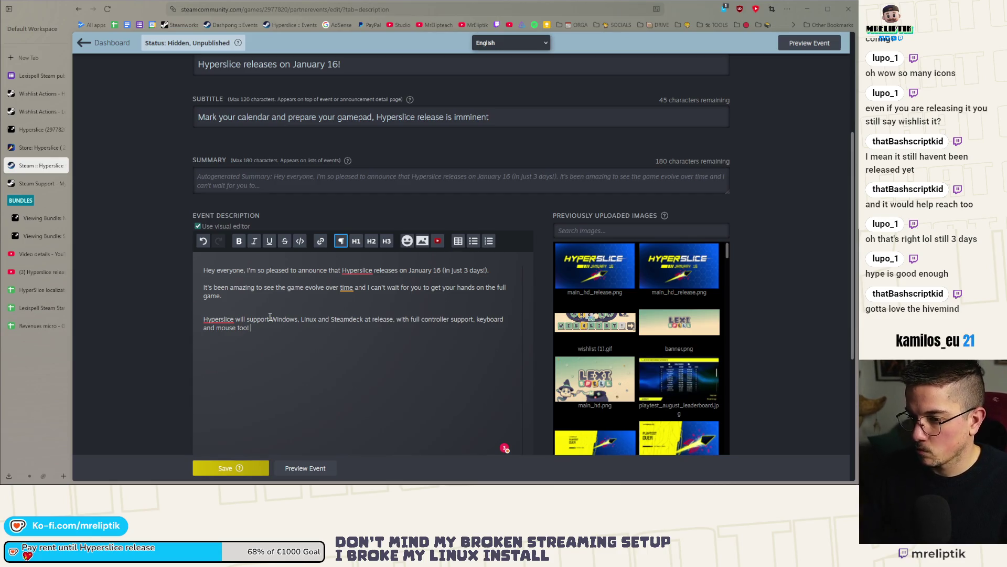
Remove the blank line between paragraphs and add a 'See you on Friday,' sign-off with 'Cheers' signature.
scroll(278, 309, down, 4)
scroll(286, 302, up, 2)
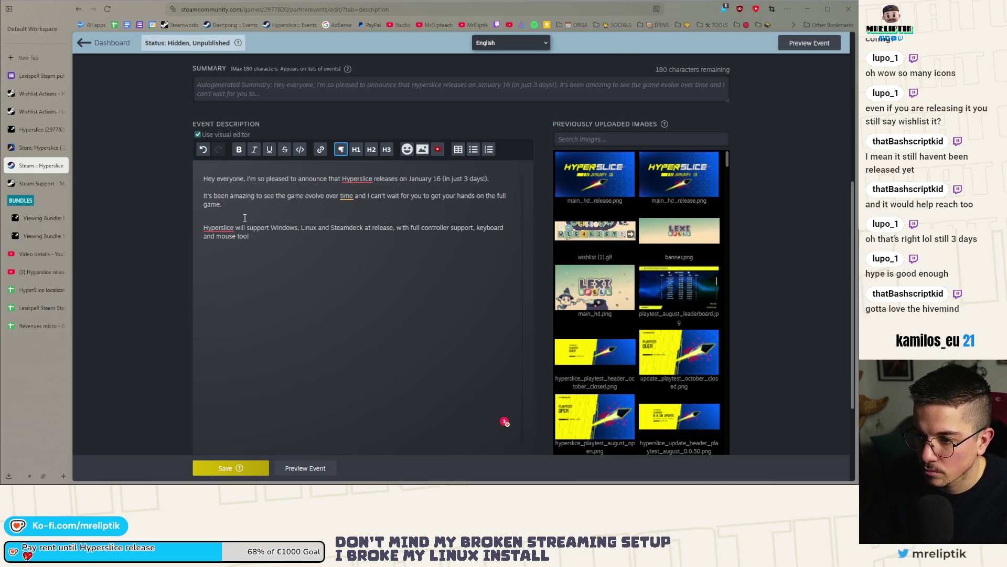
key(BackSpace)
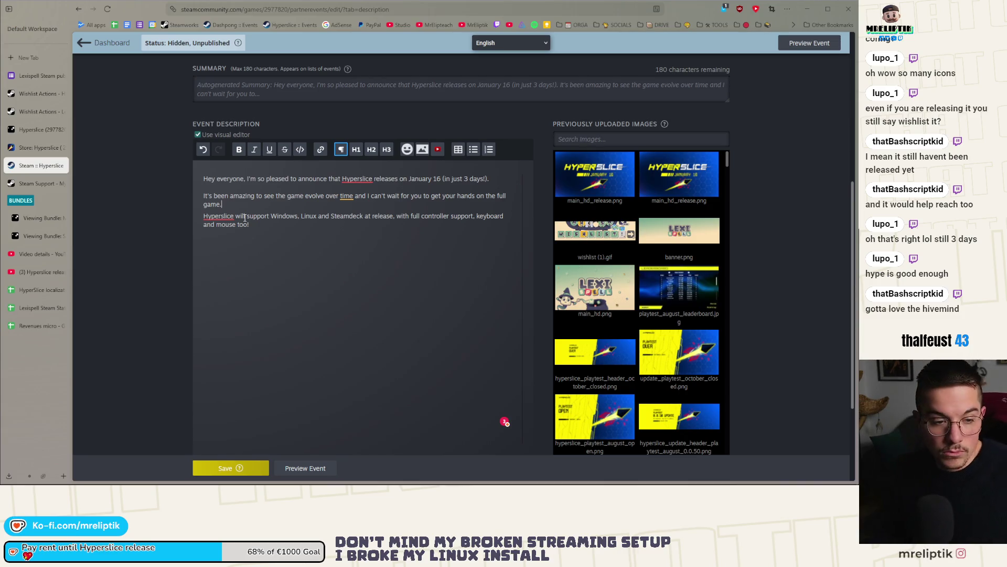
click(266, 263)
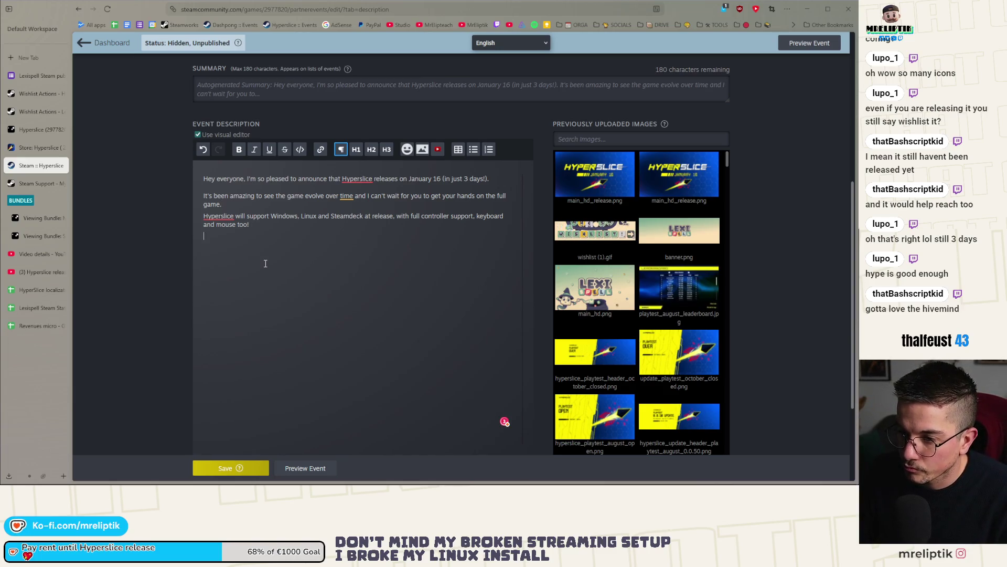
key(Return)
text(See you )
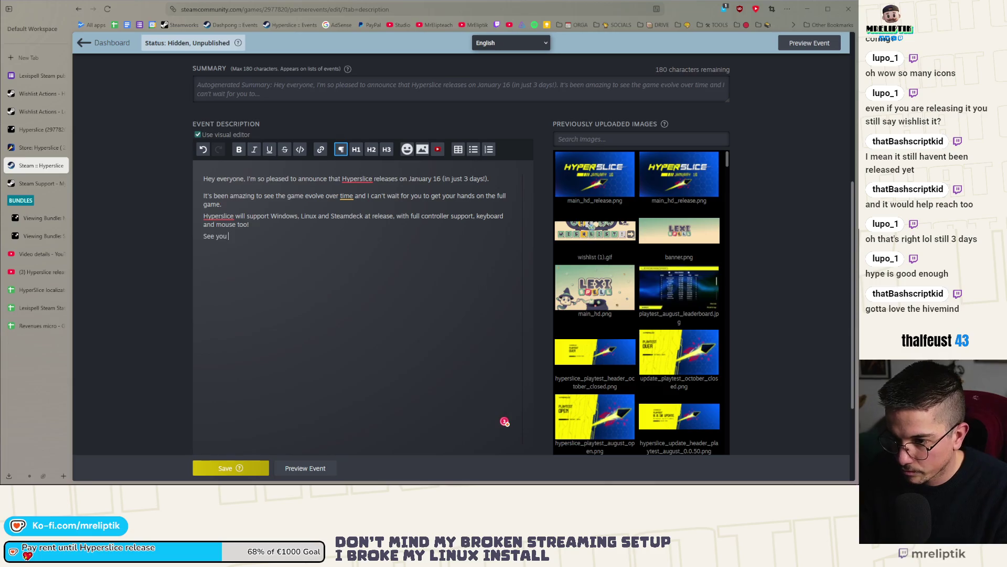
text(on Friday,)
key(shift+Return)
text(Cheers, )
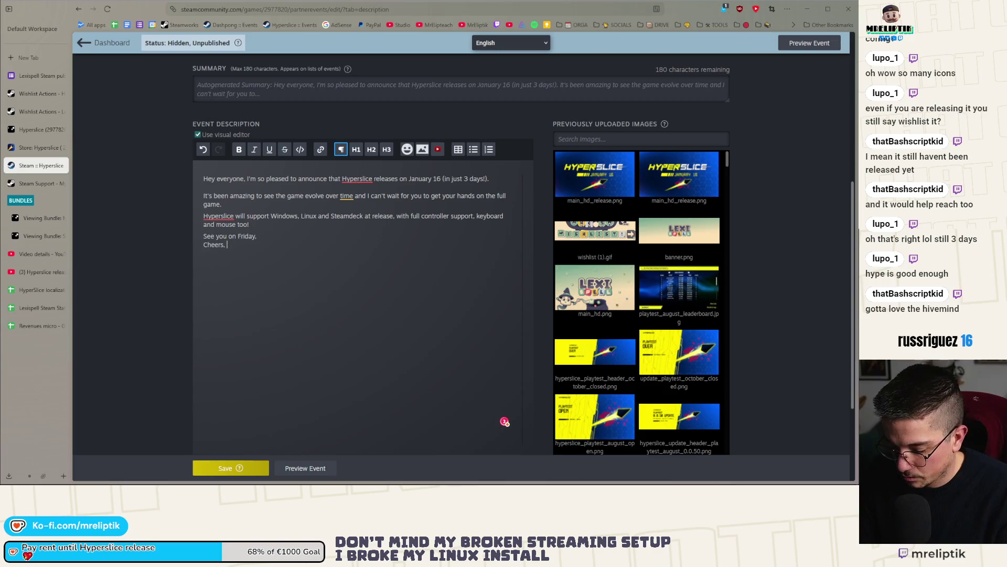
text(Eliptik)
Start a PS saying the game will be released live on Twitch for anyone wanting to participate.
key(Return)
key(Return)
text(P)
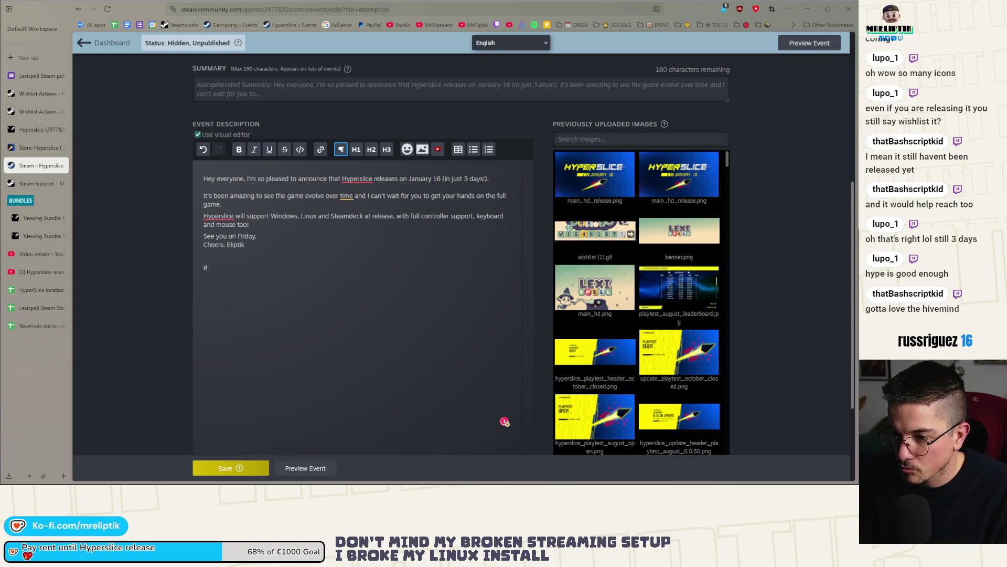
text(S: I'll do)
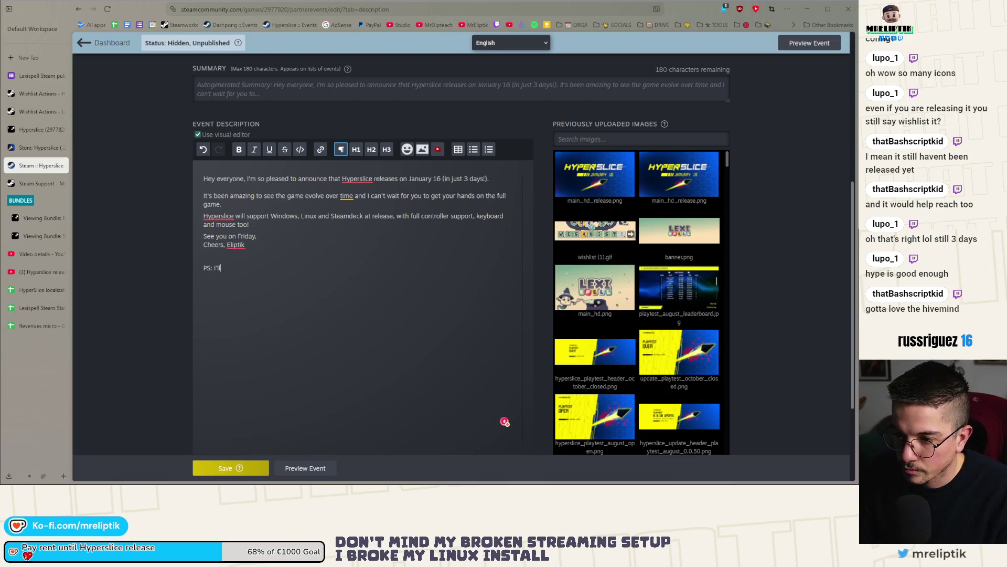
key(BackSpace)
key(BackSpace)
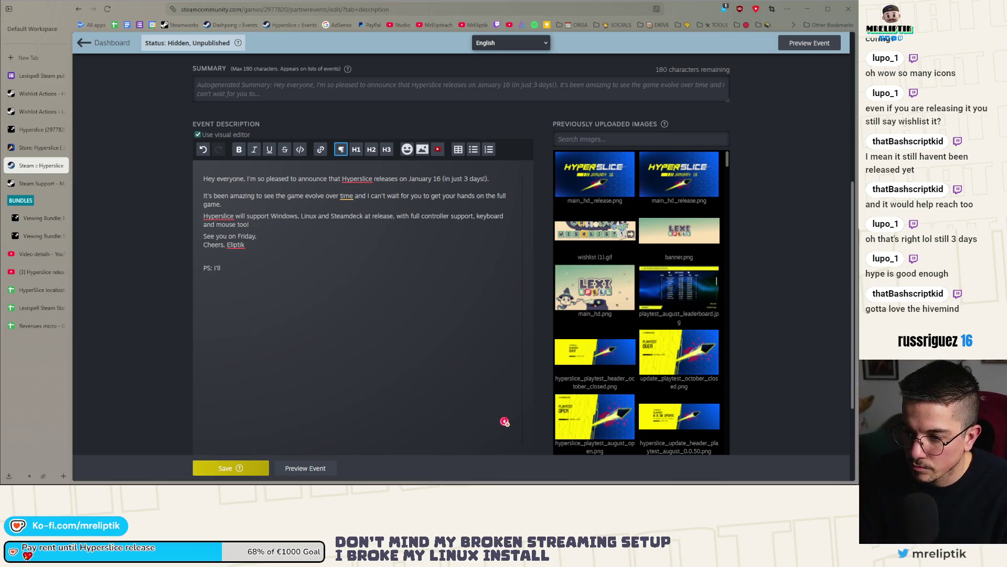
text( release the game live on Tw)
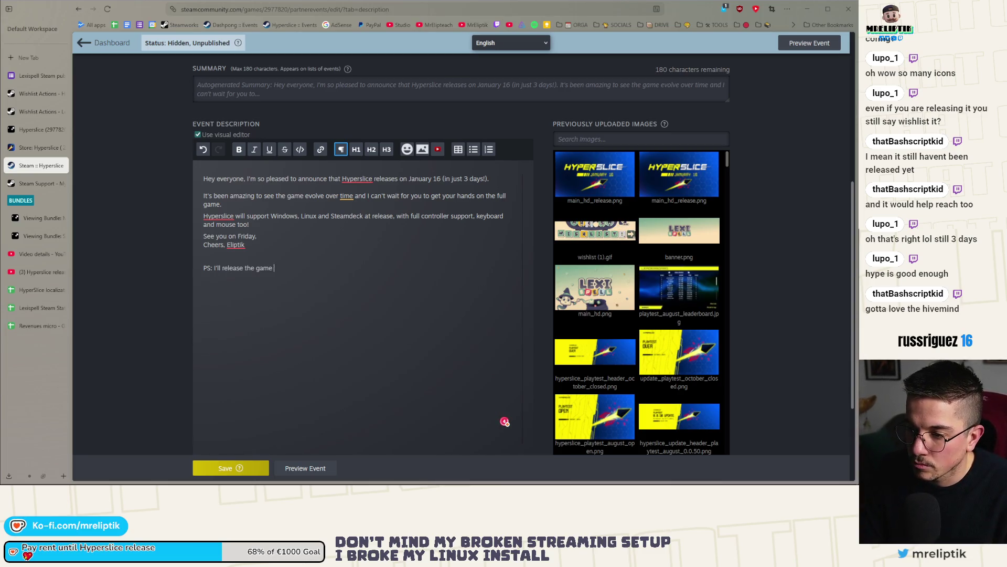
text(itch )
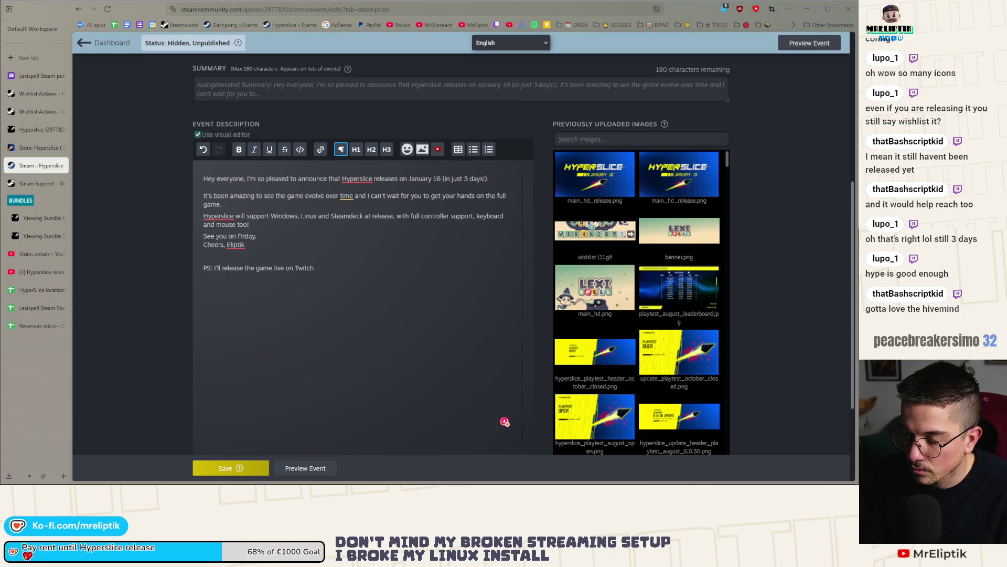
text(if)
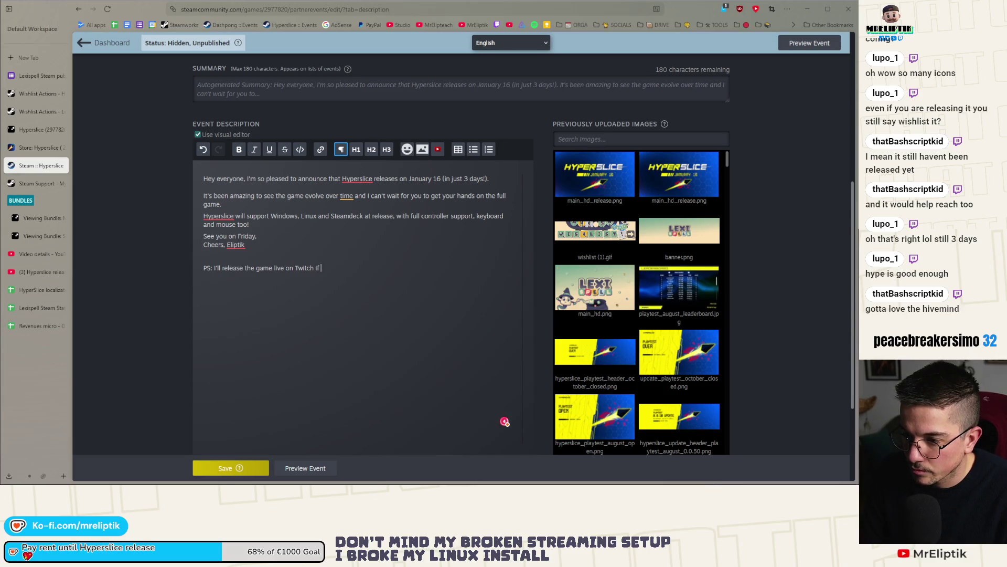
text( you want to partic)
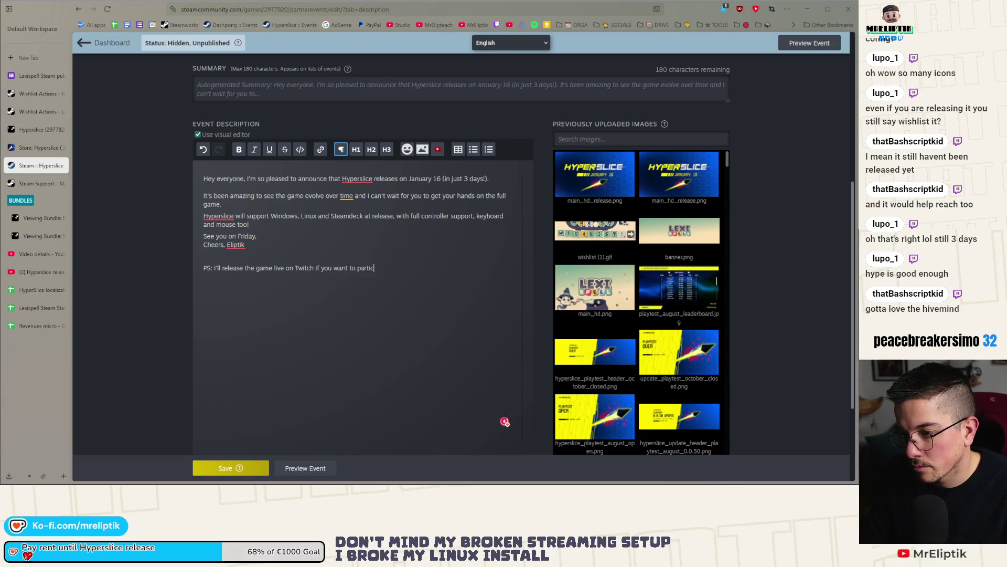
text(ipate:)
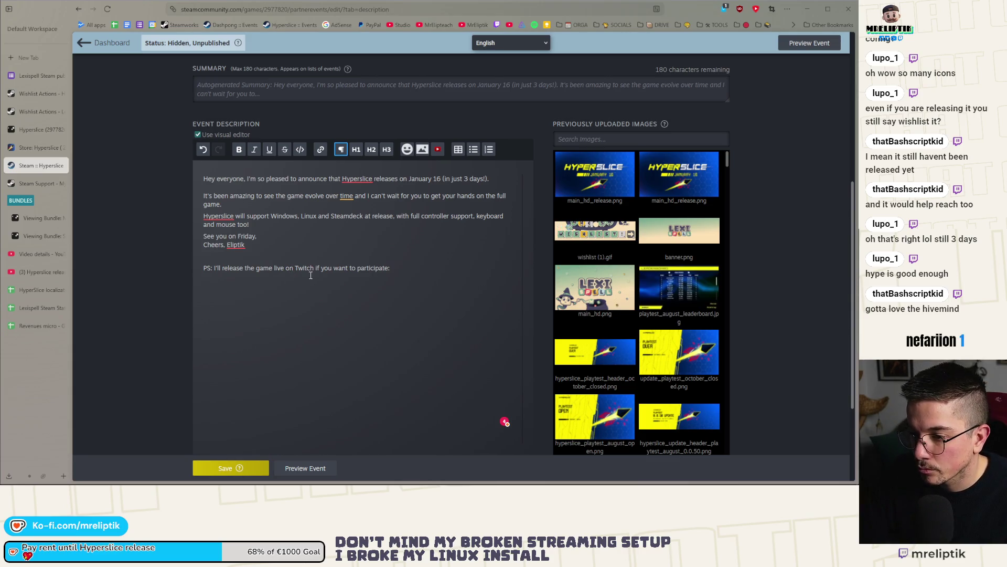
Paste the Twitch channel link after 'participate:' in the PS line.
key(ctrl+v)
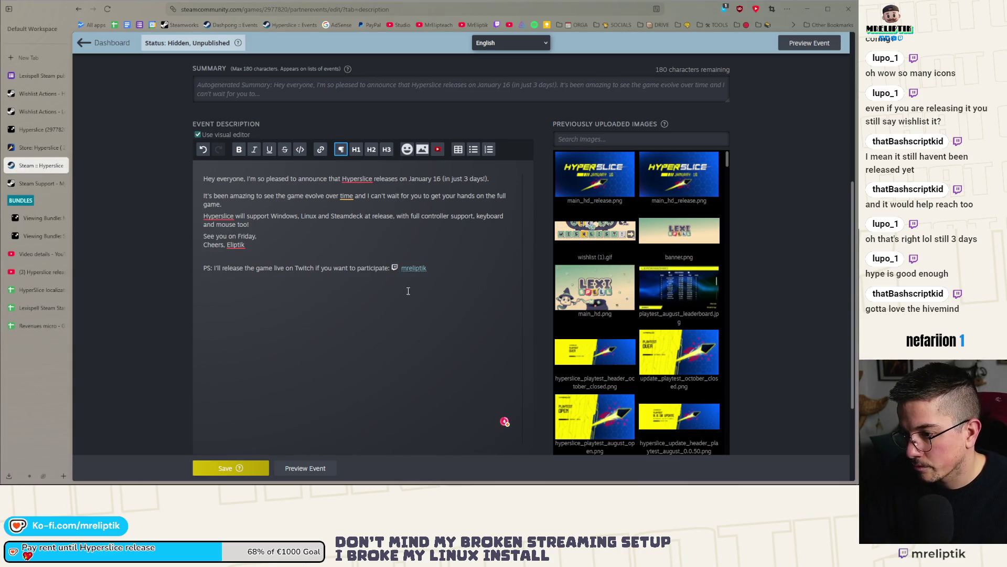
scroll(388, 299, down, 2)
scroll(379, 310, up, 2)
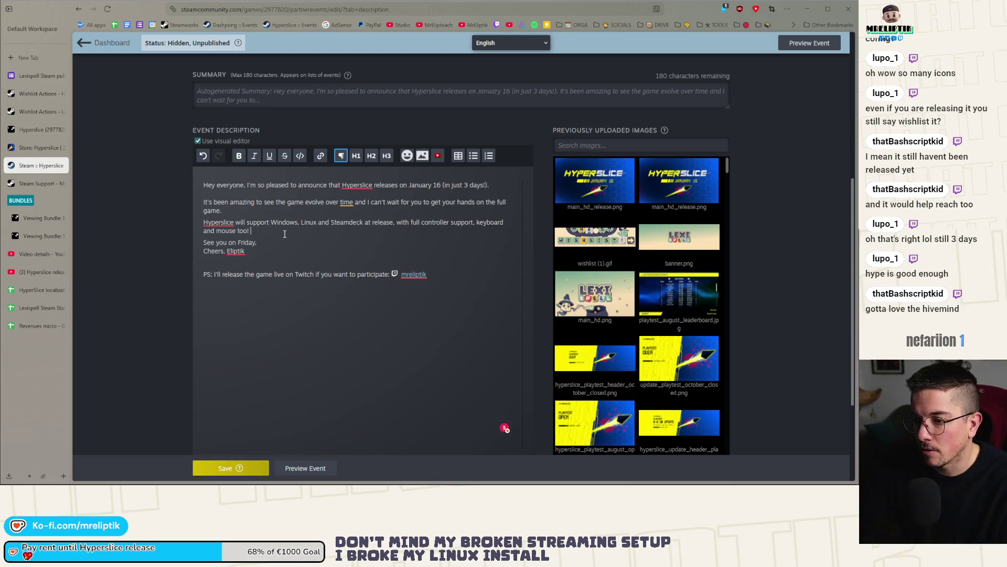
After 'mouse too!', add a sentence: price under 5$ with a 14-day release discount.
key(Return)
text(I'm)
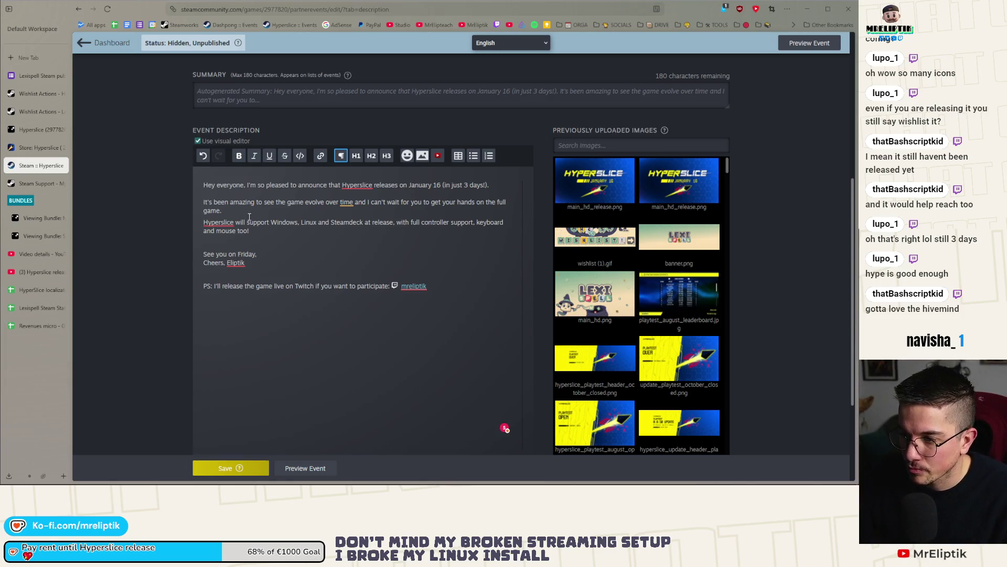
click(269, 235)
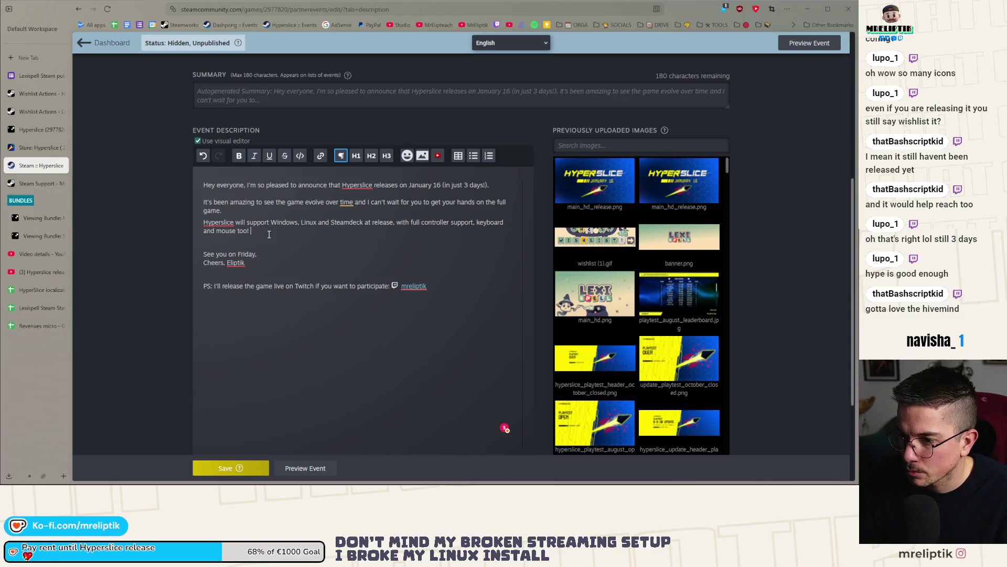
text(I'm still unsure about the price)
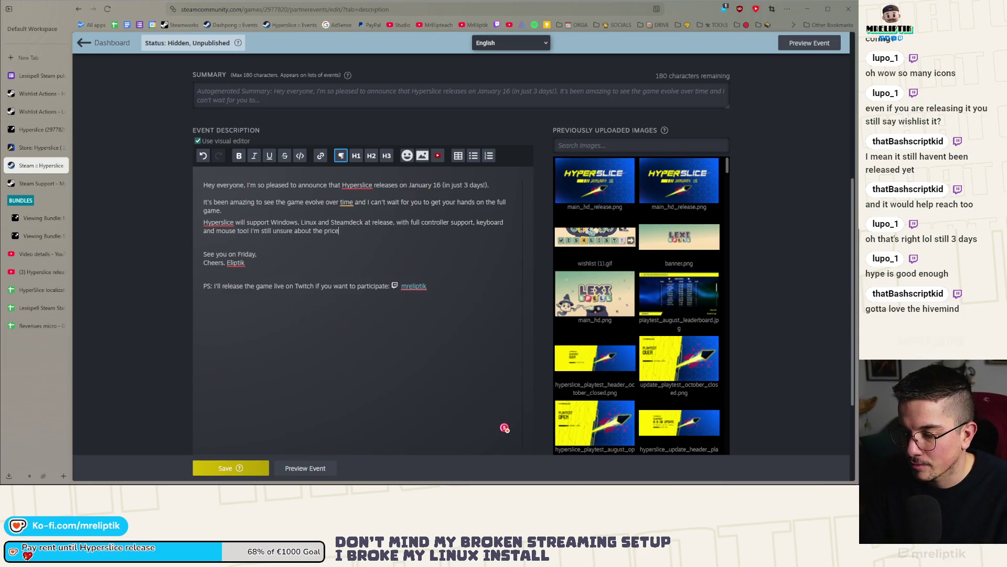
text( ()
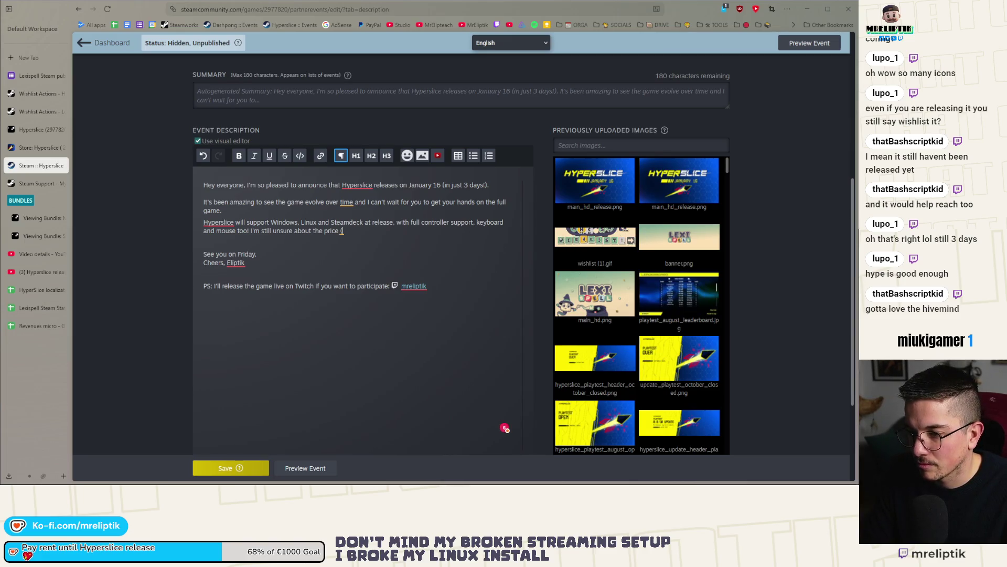
key(BackSpace)
key(BackSpace)
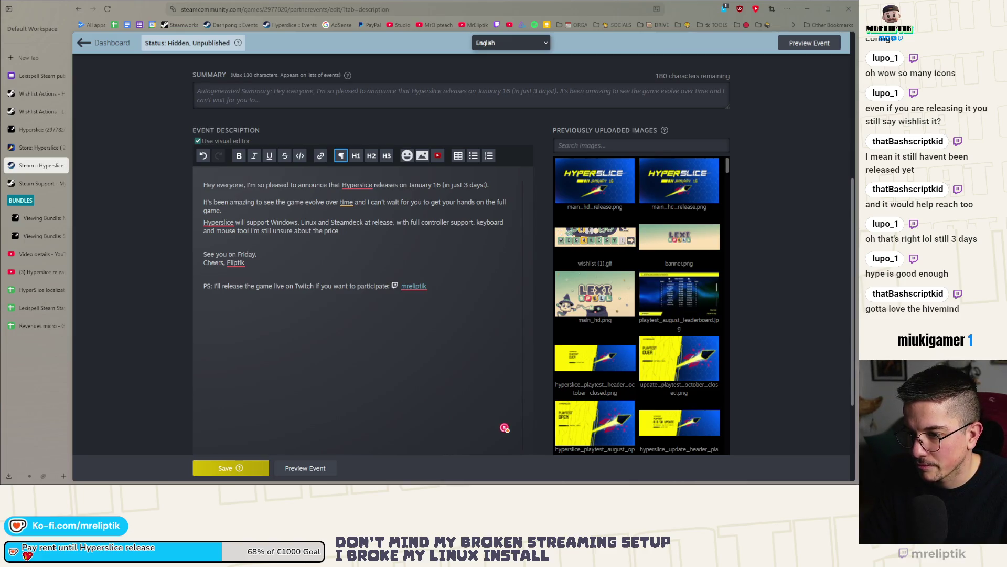
text( but it will be)
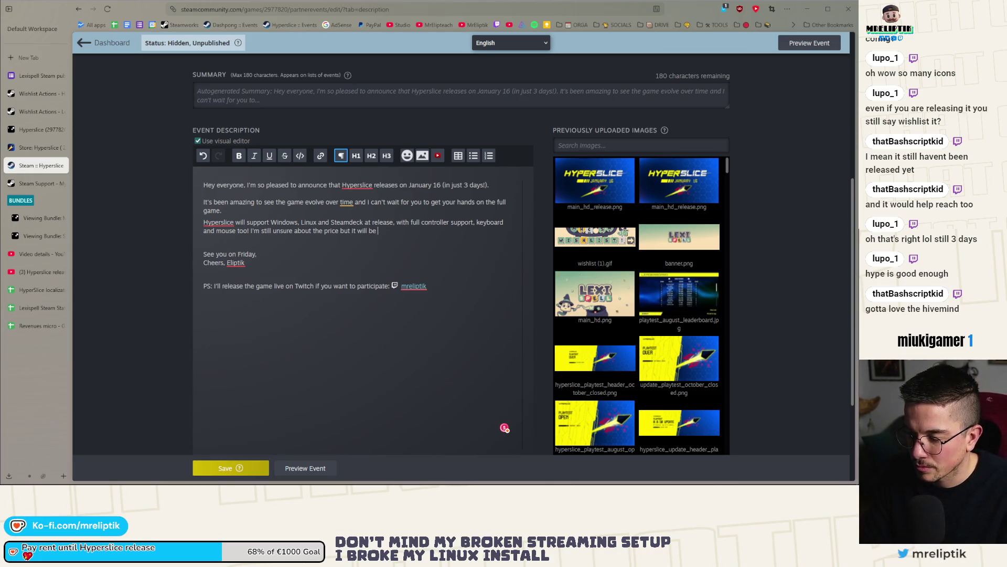
text(< 5)
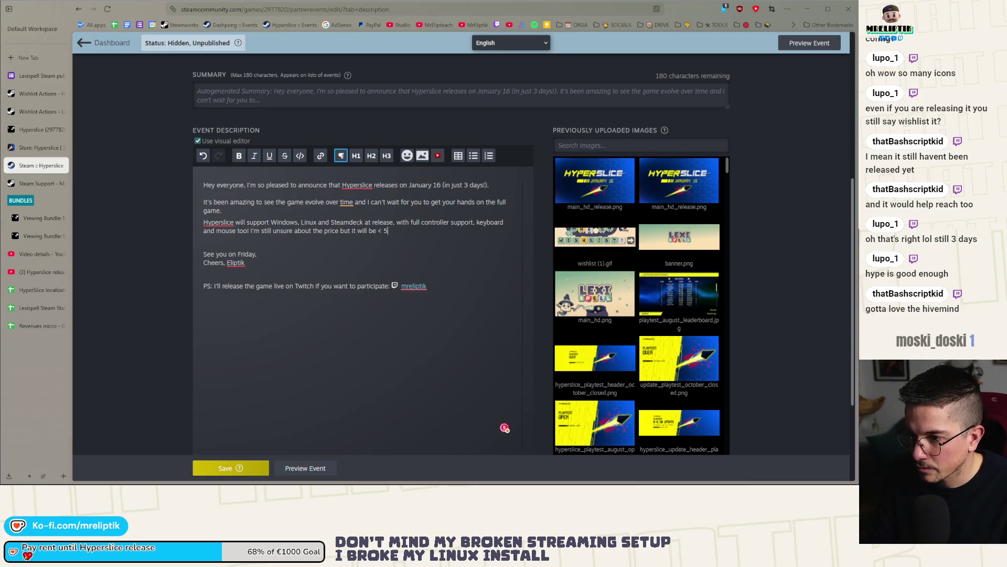
text($)
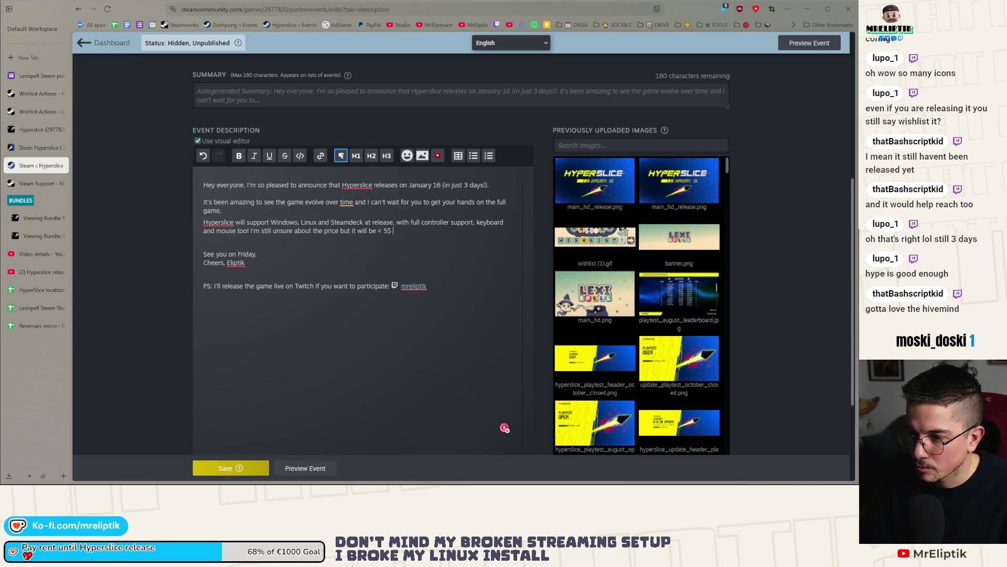
text( with the release)
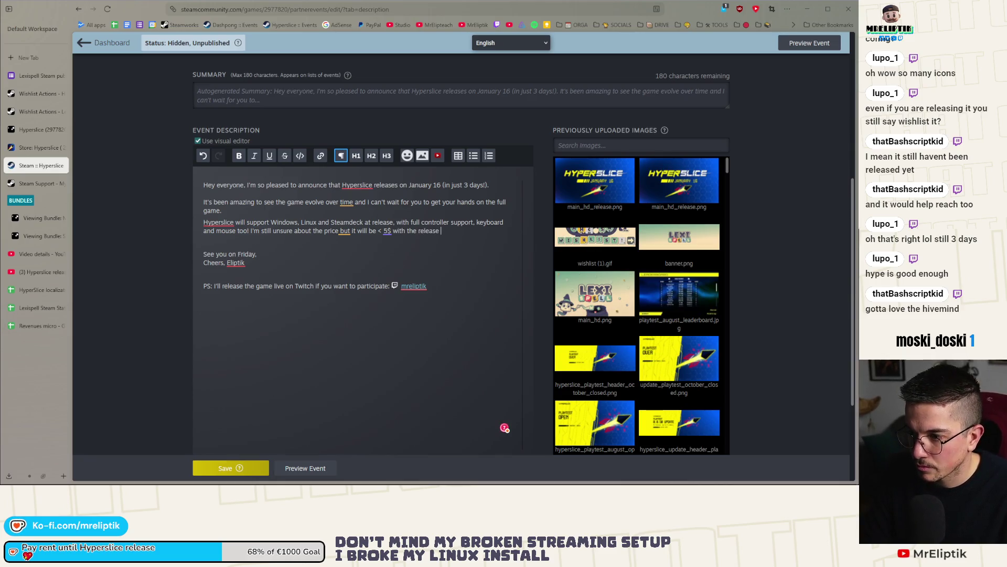
text( discount!)
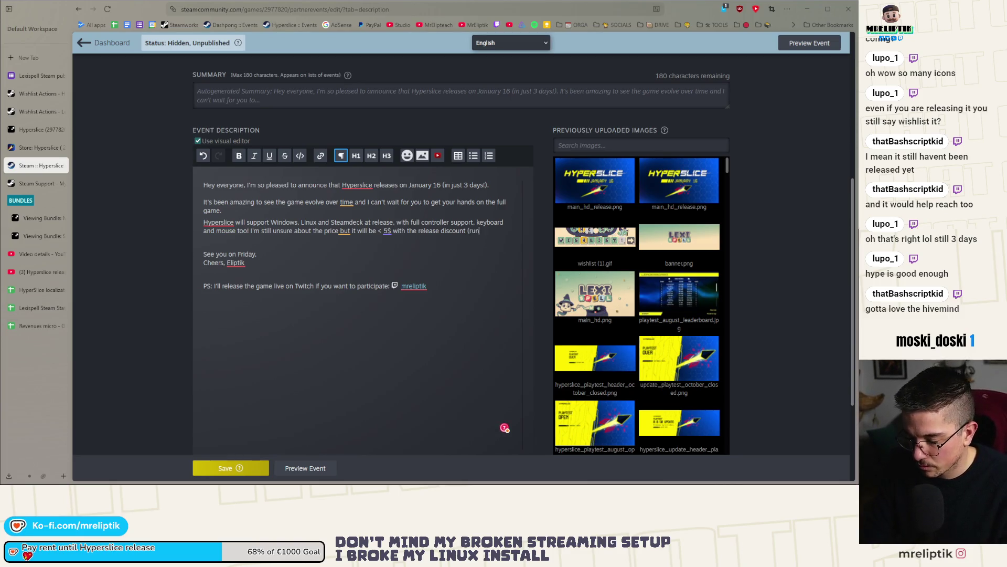
text(14 days).)
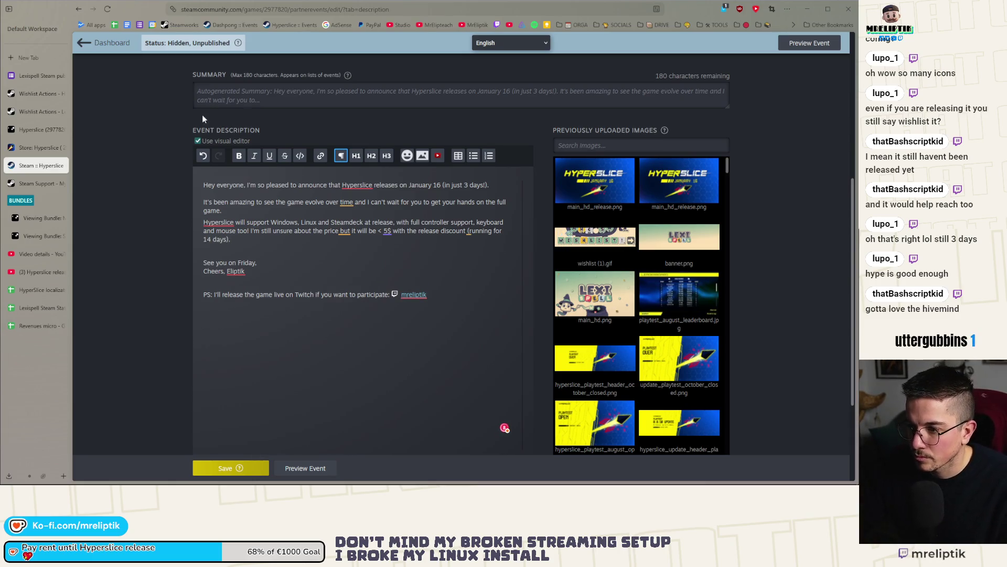
click(390, 232)
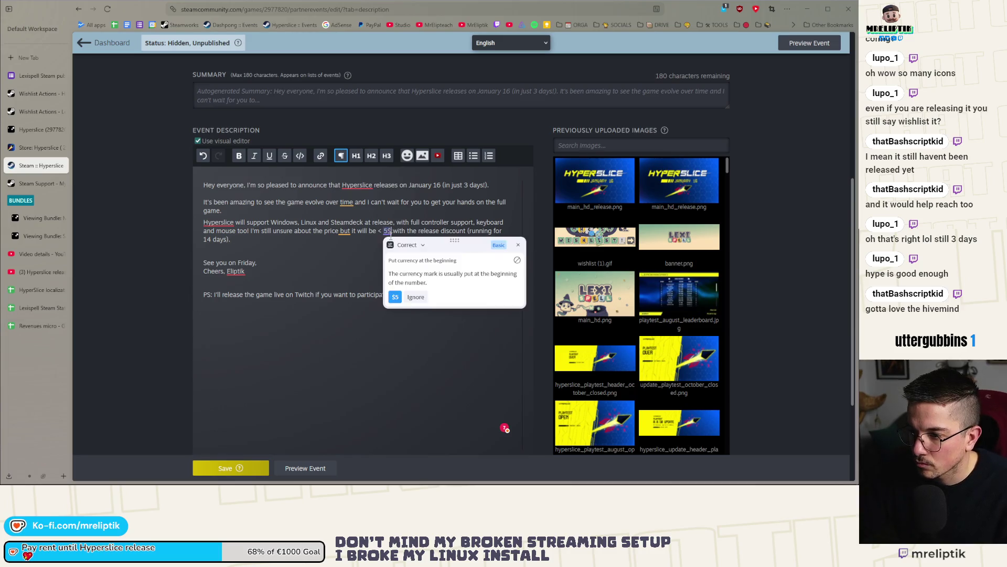
Accept the grammar suggestion adding a comma after 'time'.
drag(381, 234, 379, 236)
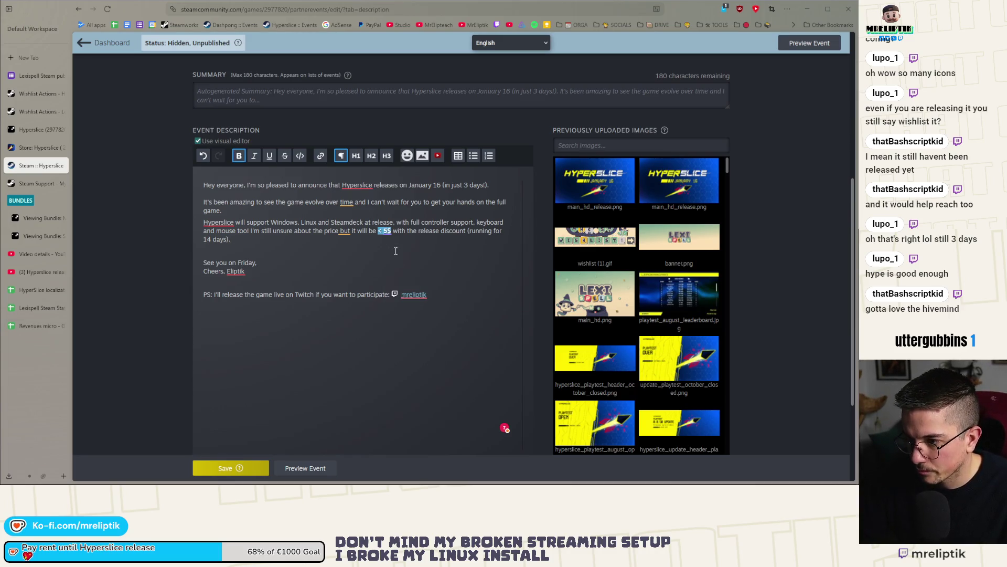
click(396, 251)
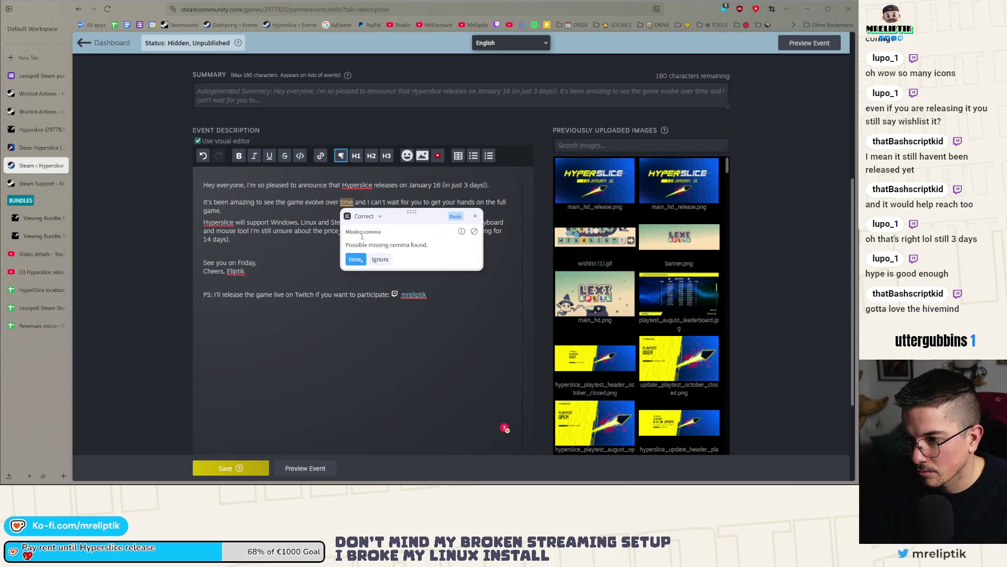
click(356, 259)
scroll(265, 375, down, 1)
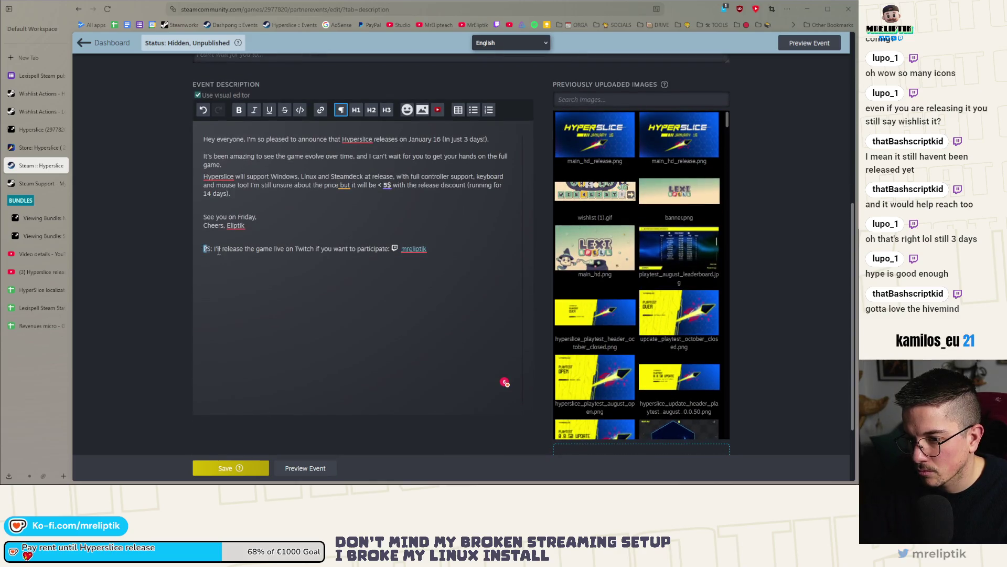
Make the PS line with the Twitch link italic.
drag(429, 251, 202, 249)
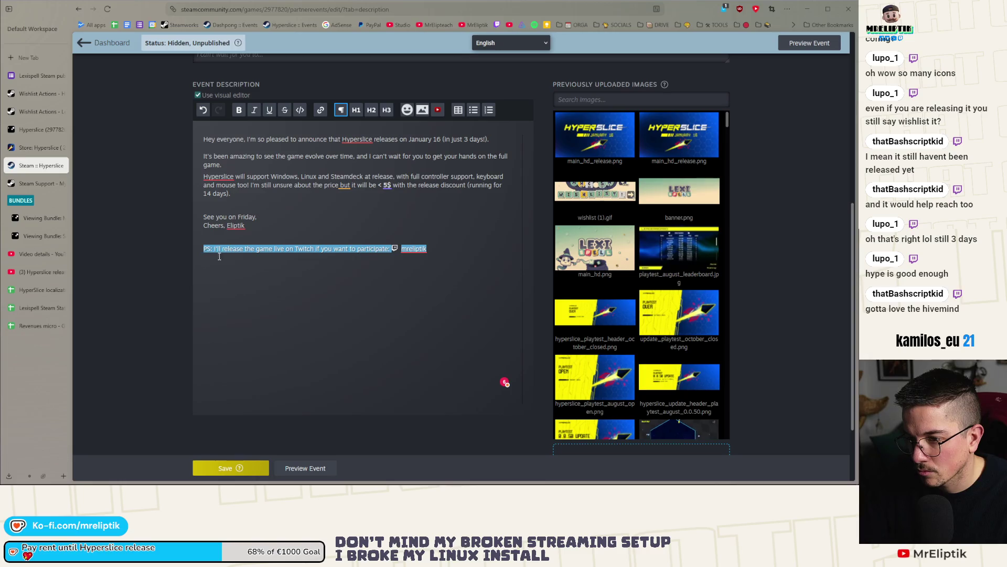
click(254, 110)
click(257, 249)
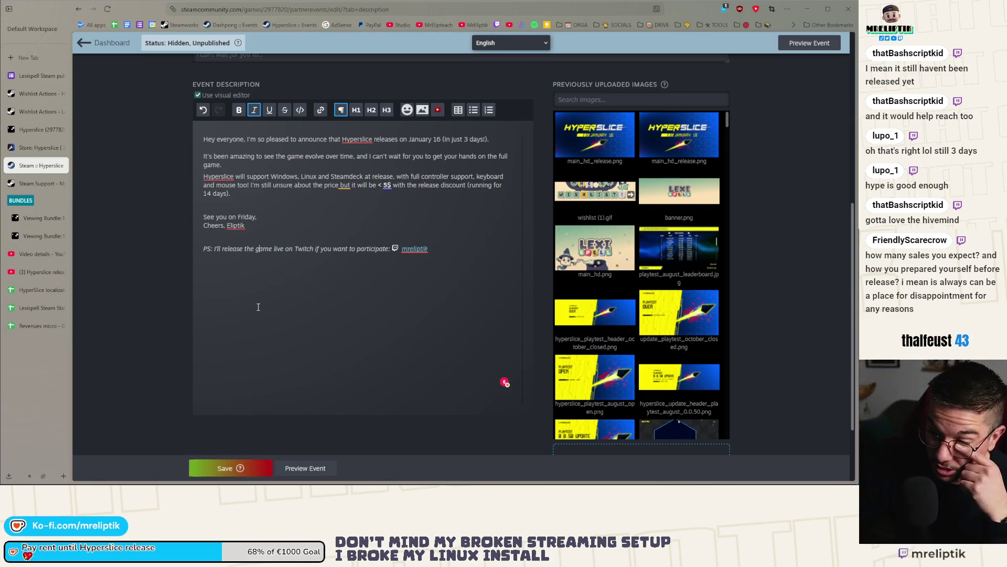
click(225, 226)
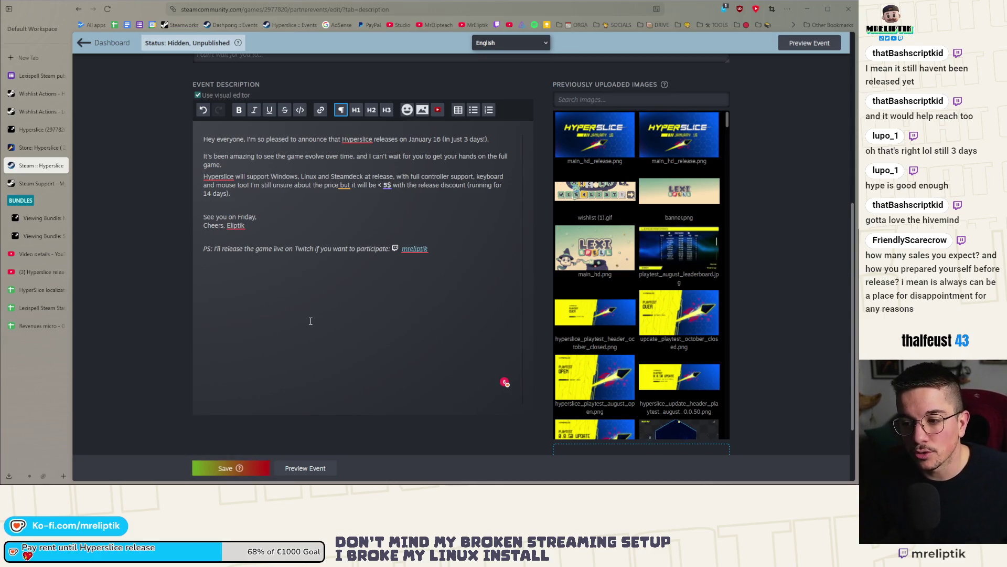
key(Down)
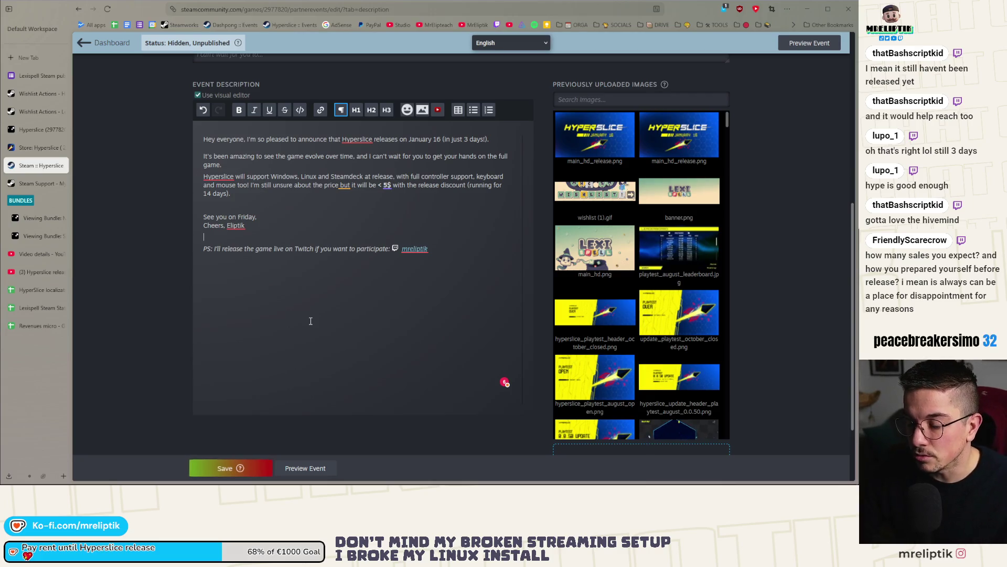
Accept the grammar suggestion adding a comma before 'but' in the price sentence.
click(347, 190)
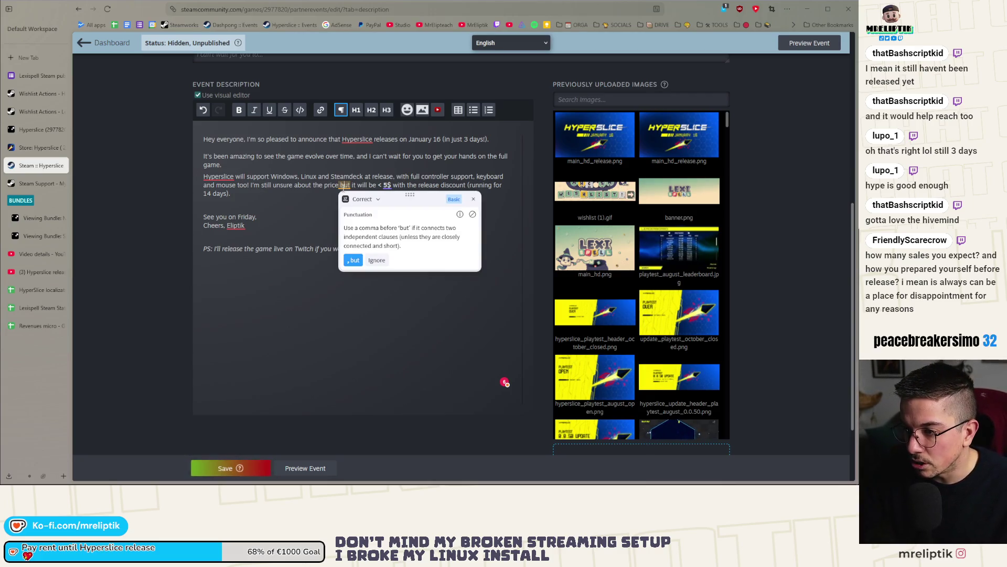
click(353, 258)
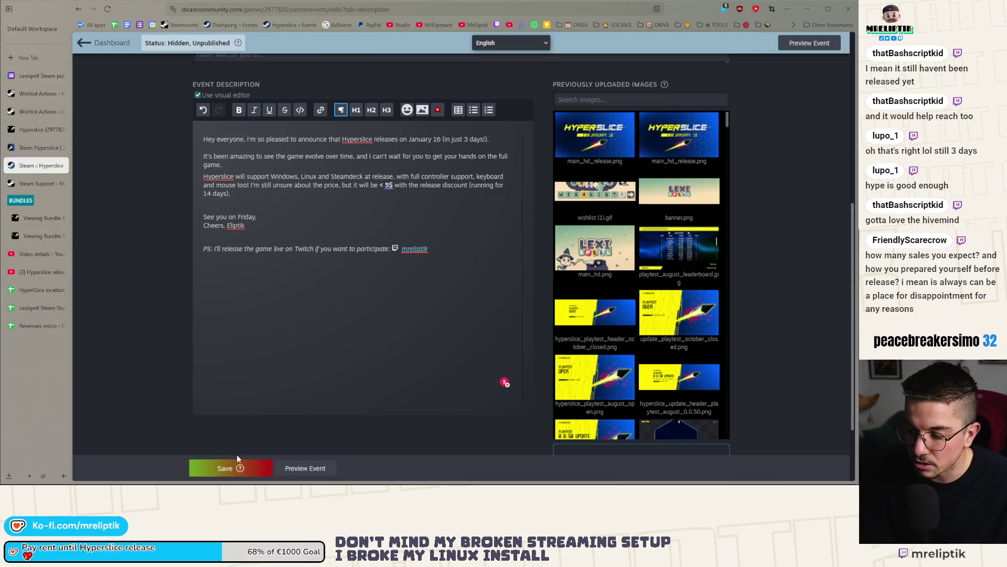
scroll(290, 377, up, 5)
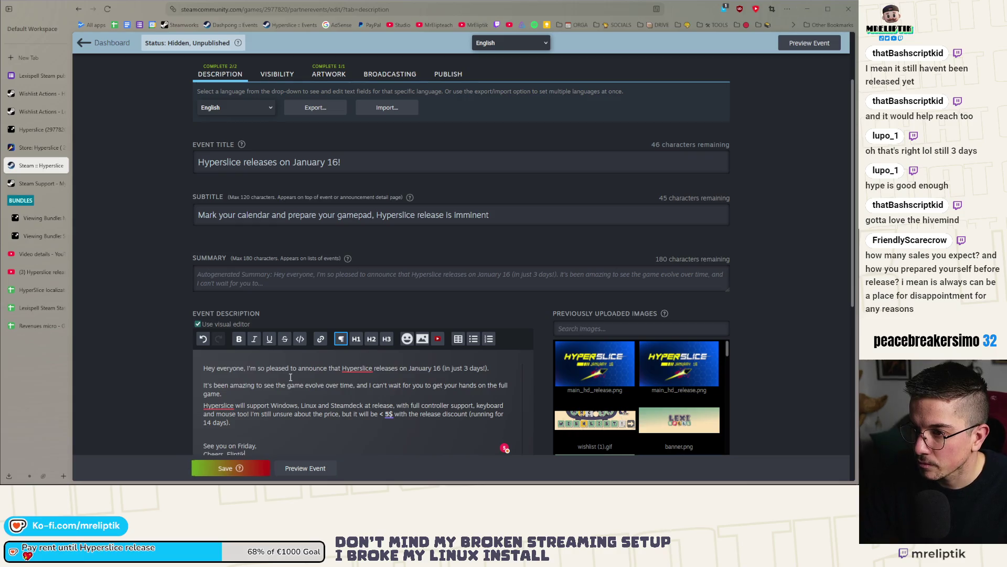
Check the Visibility, Artwork, Broadcasting and Publish tabs, then save the Hyperslice release event.
click(270, 68)
scroll(245, 304, down, 5)
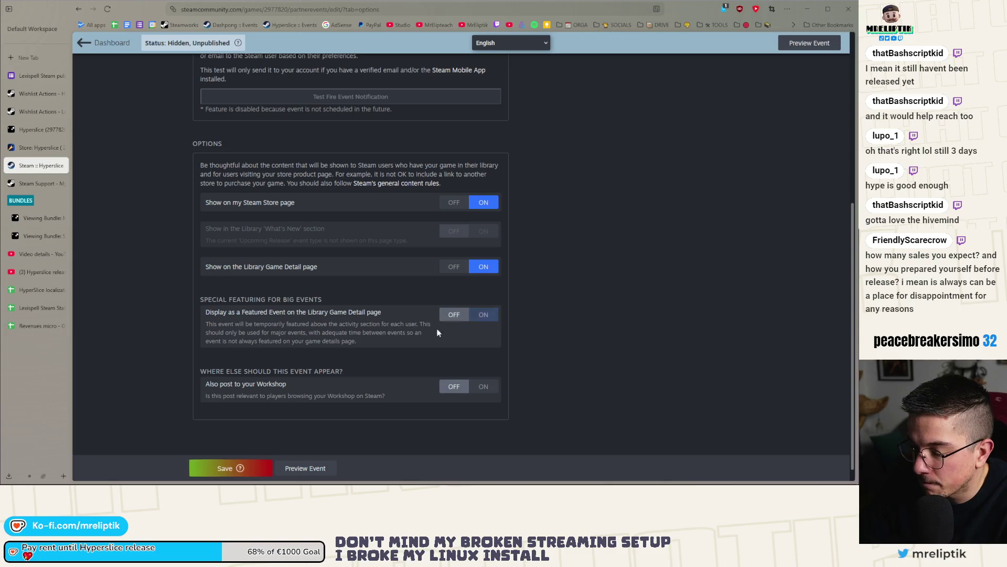
scroll(320, 391, up, 5)
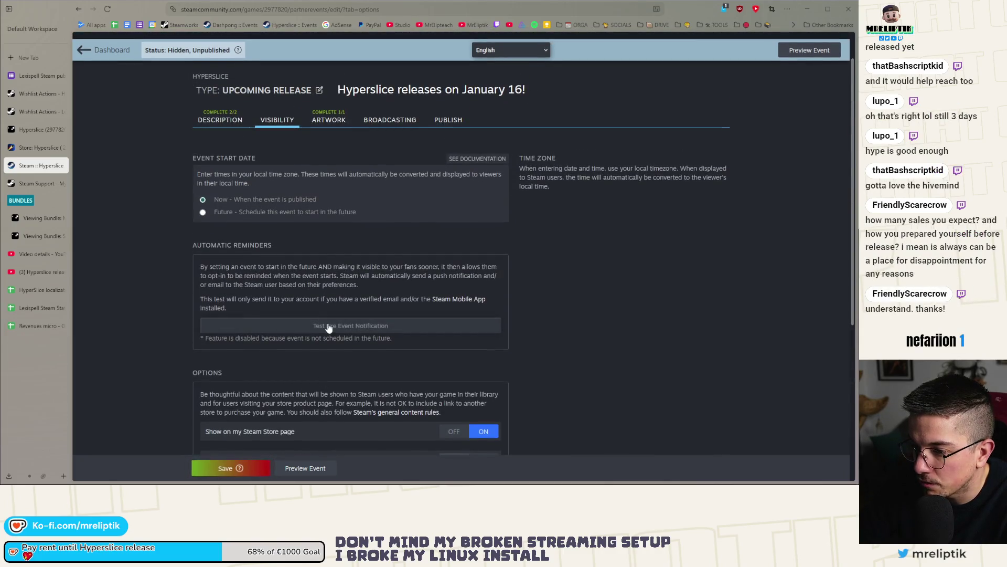
click(320, 122)
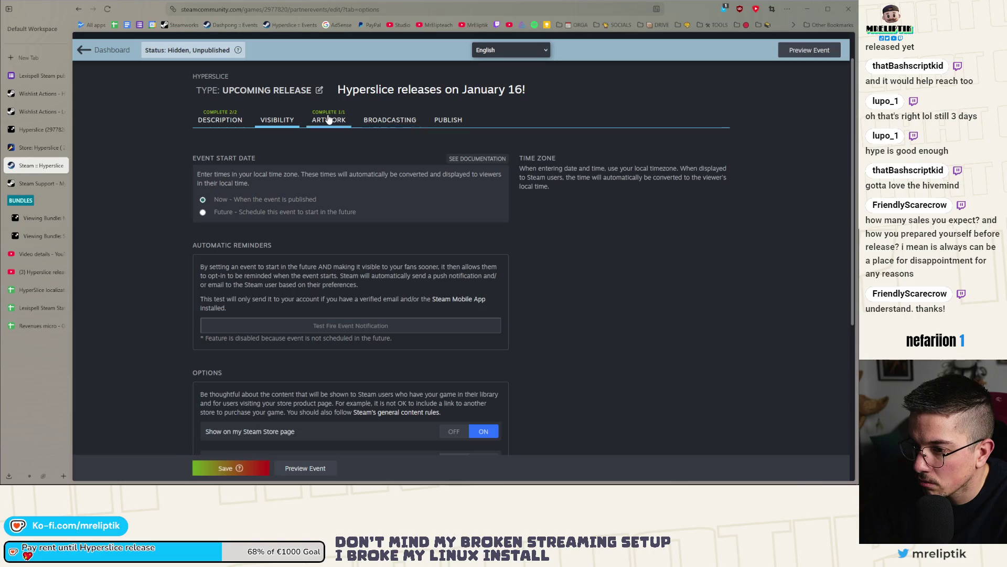
scroll(312, 263, down, 9)
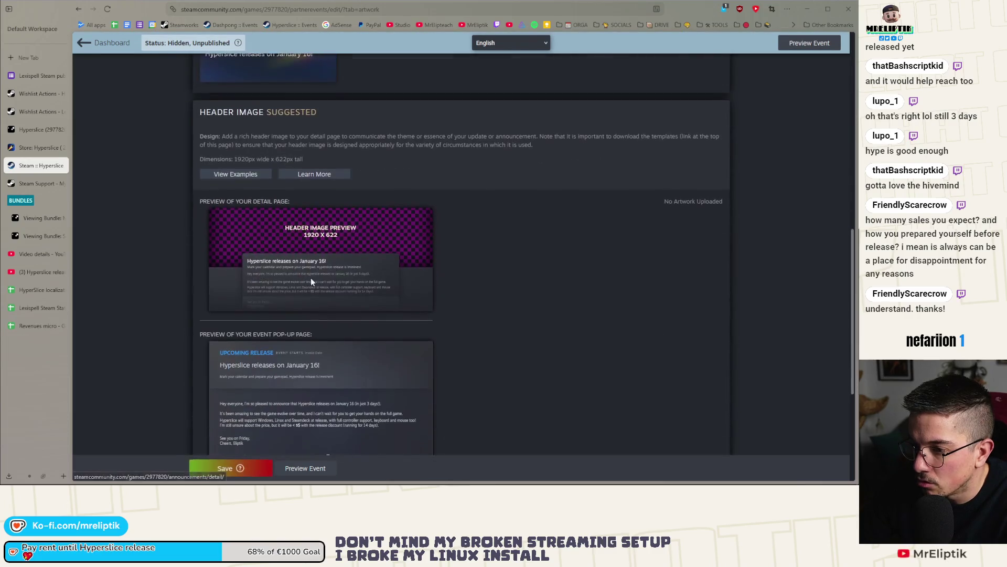
scroll(340, 273, up, 9)
click(390, 119)
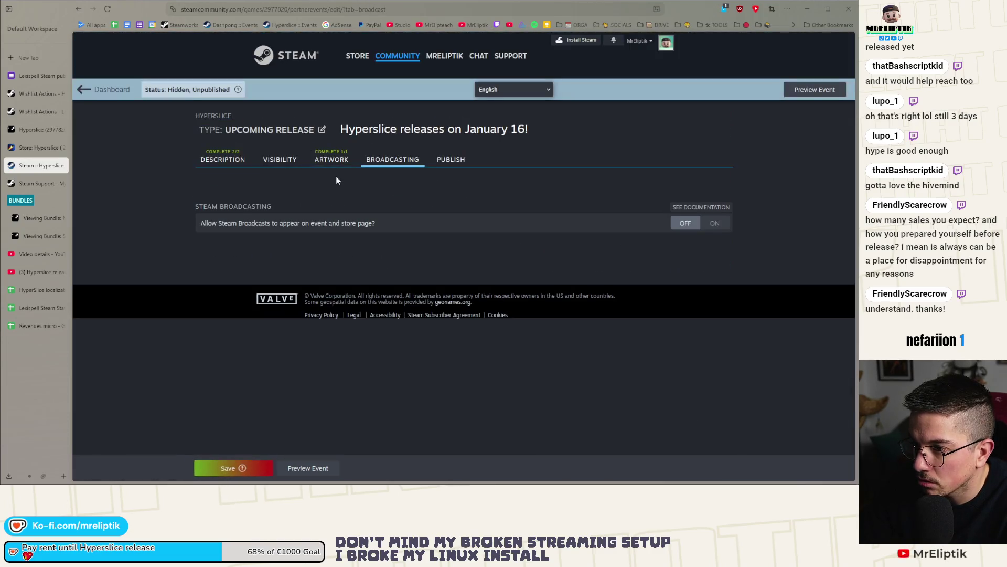
click(451, 159)
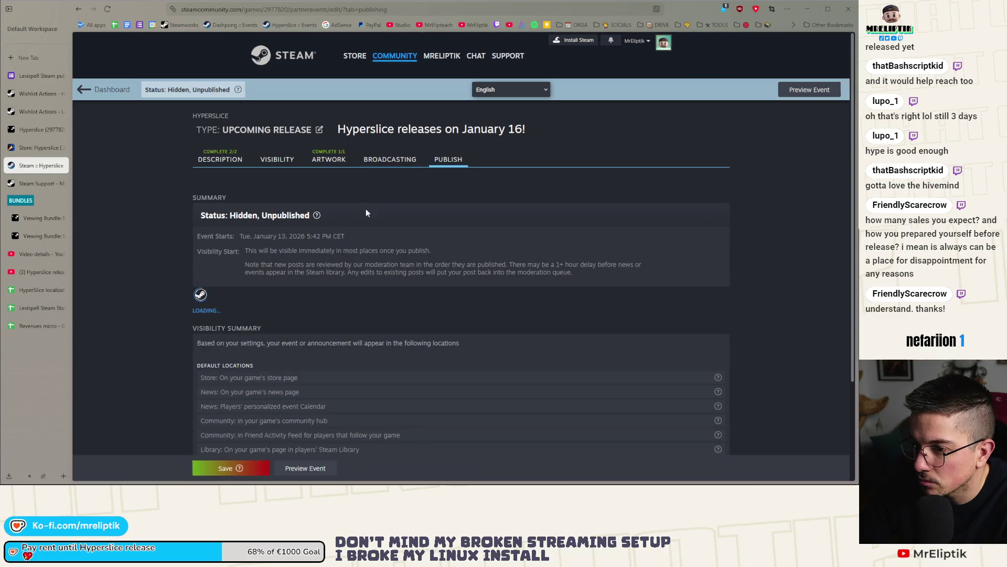
scroll(297, 273, down, 3)
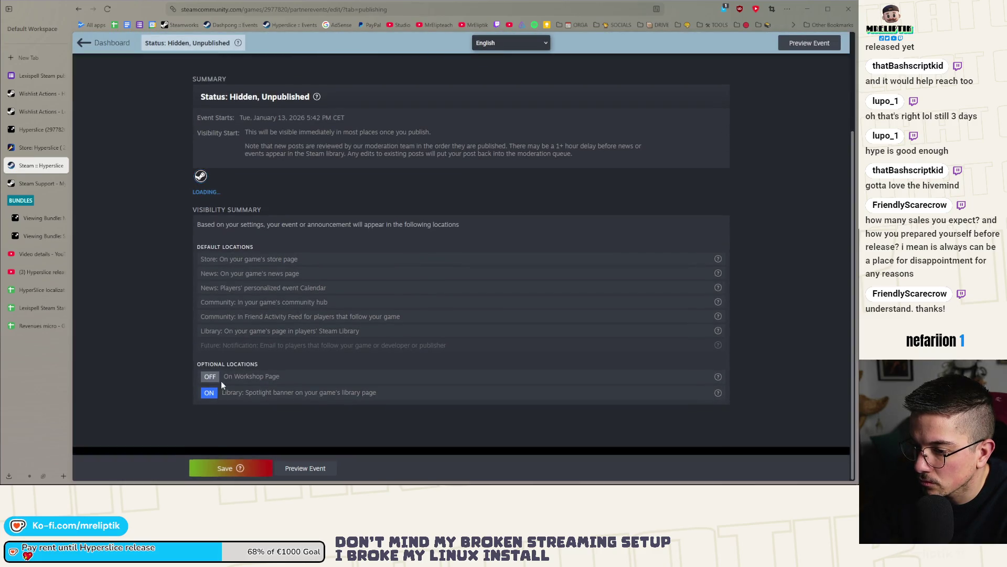
click(238, 468)
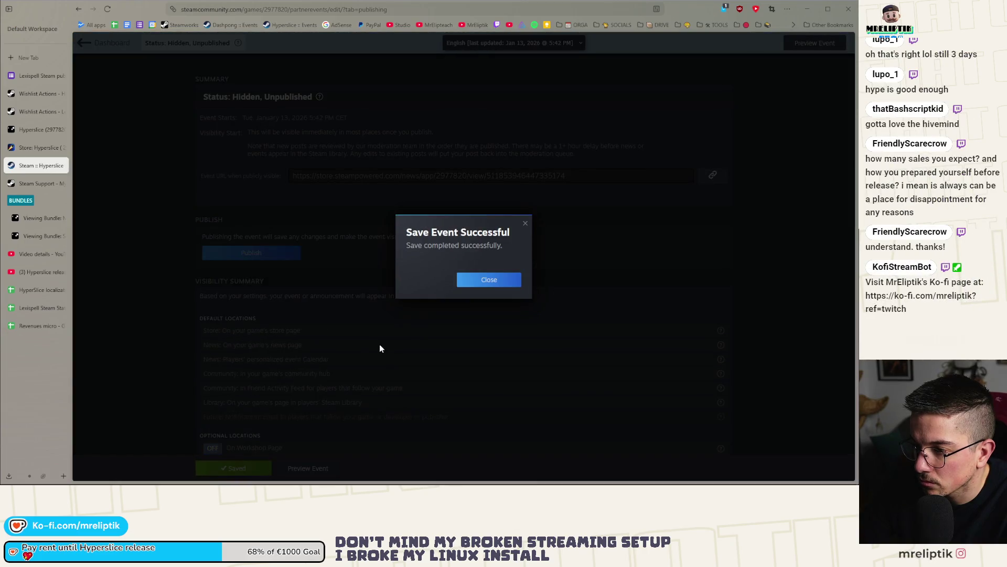
Publish the Hyperslice upcoming release event from the Publish tab and confirm it.
click(508, 281)
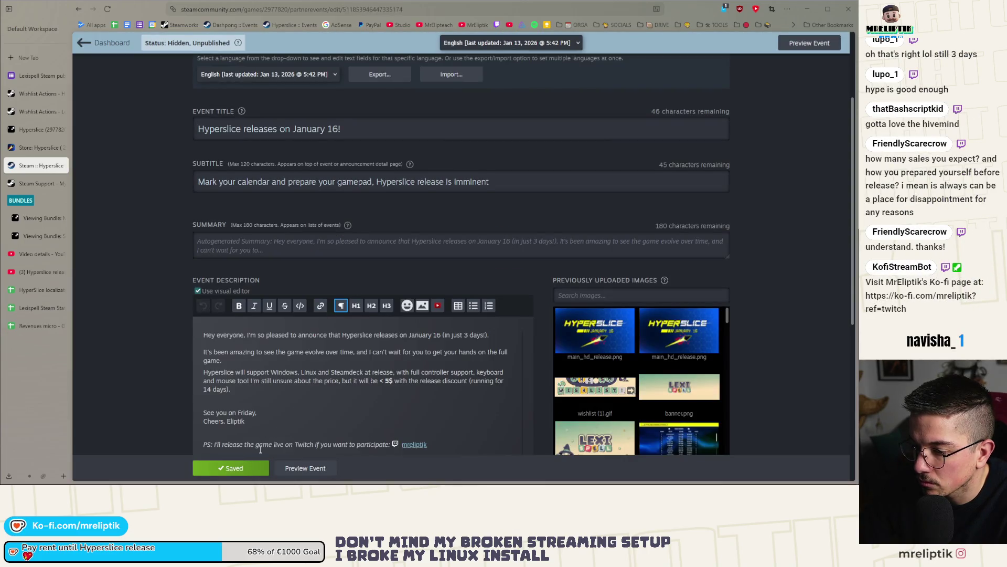
scroll(260, 367, up, 3)
click(448, 159)
click(244, 378)
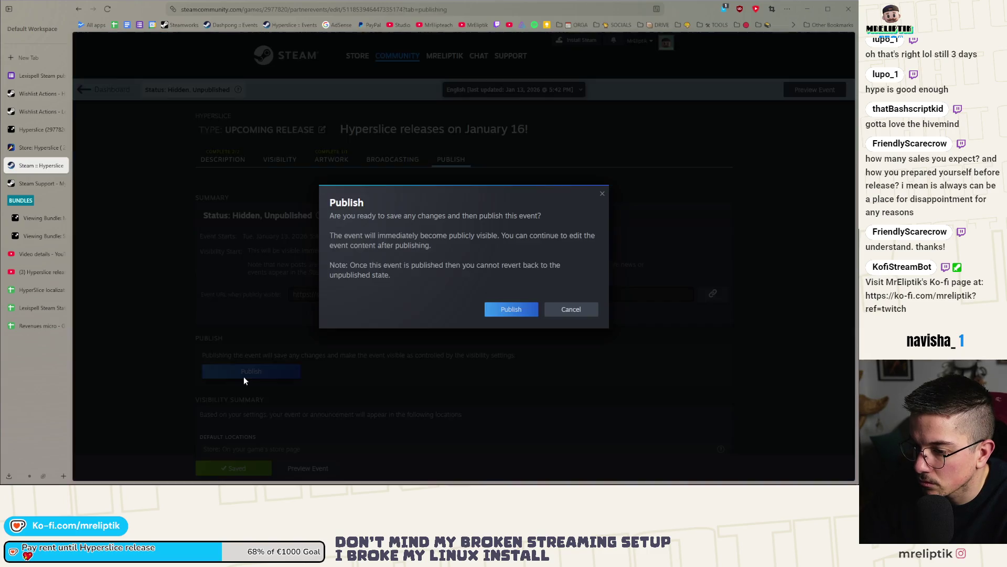
click(510, 310)
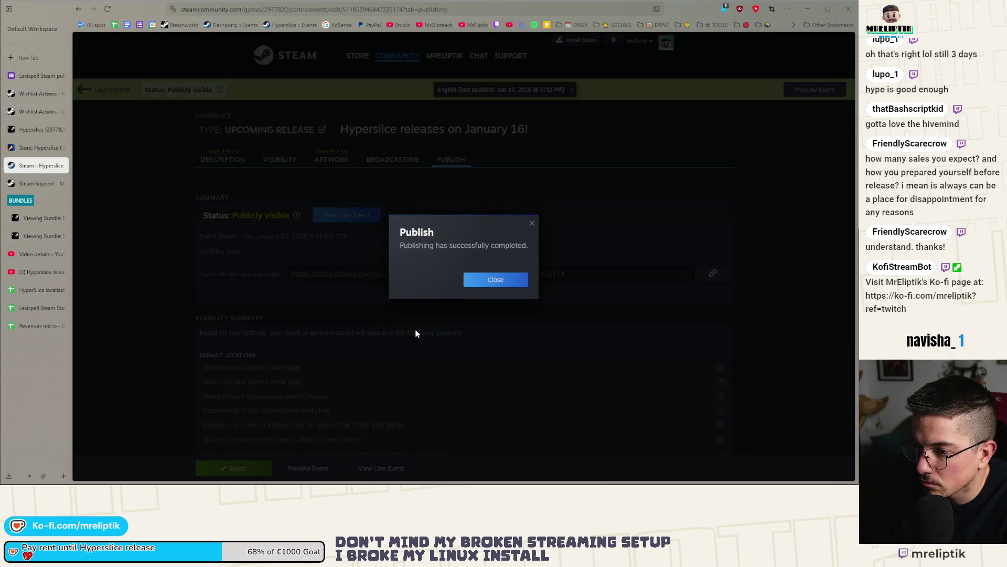
click(489, 279)
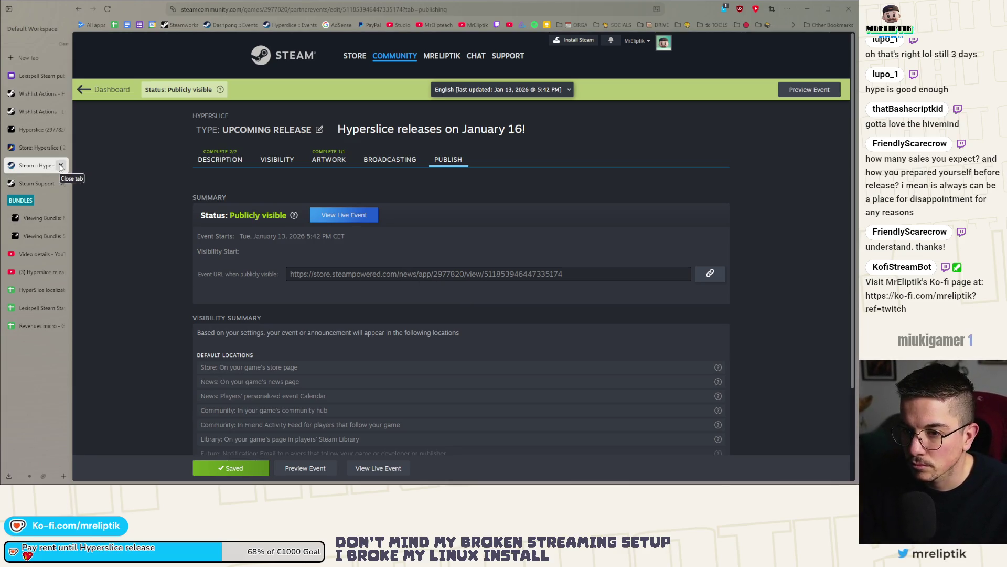
Close the Steam event page and tick the Steam announcement task in Notion.
click(60, 166)
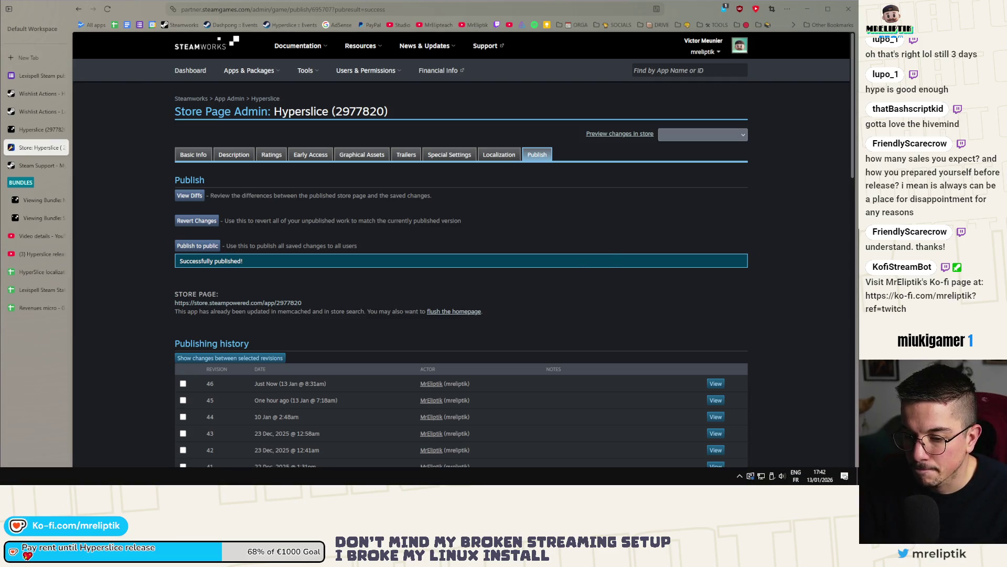
key(alt+Tab)
click(599, 225)
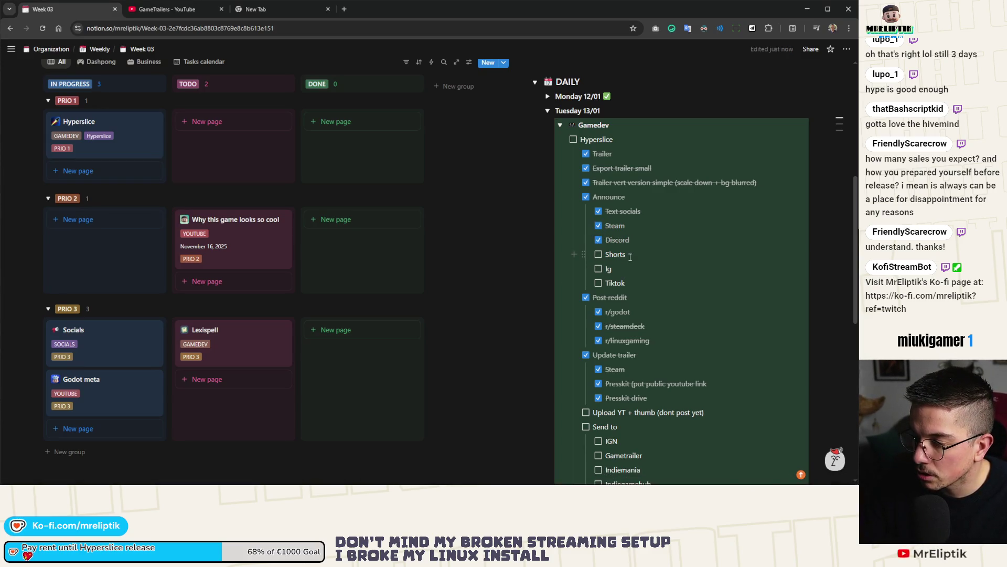
Rename the Shorts checklist item to 'YT Shorts' and open a new browser tab.
click(606, 254)
text(YT)
scroll(613, 289, down, 3)
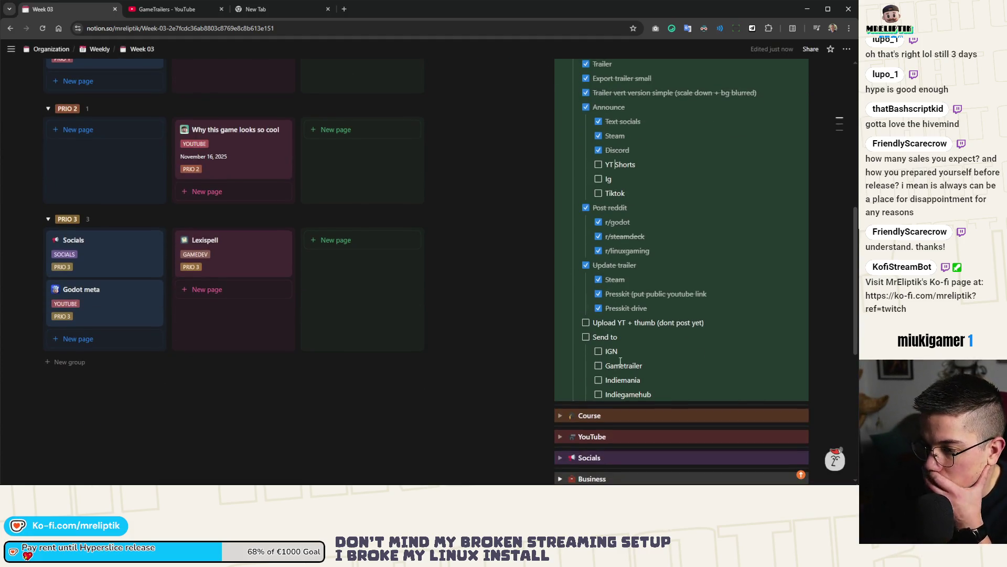
click(165, 15)
click(249, 12)
Search 'indiegame hub', open the Indie Games Hub YouTube channel, then return to Week 03.
text(ind)
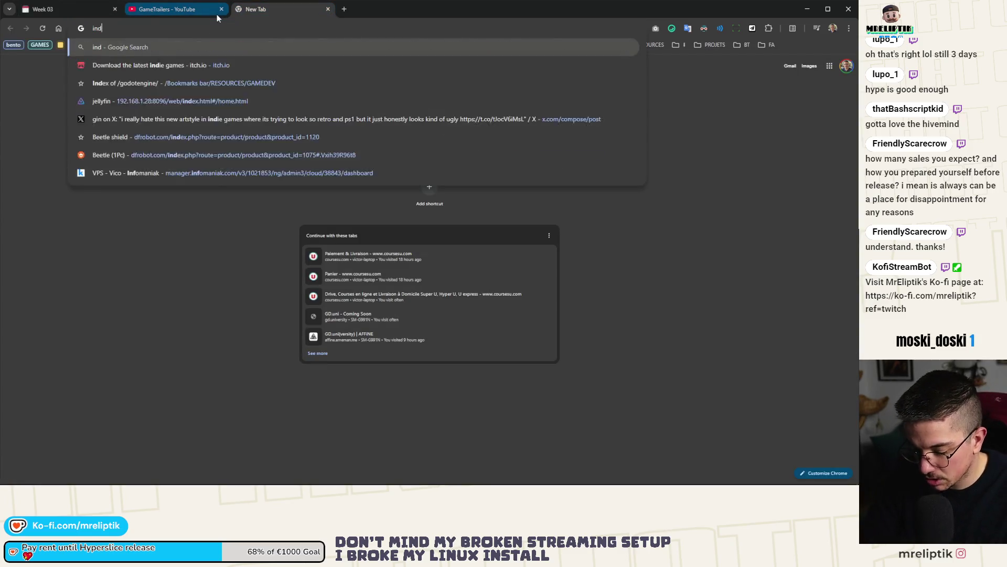
text(iegame hub)
key(Return)
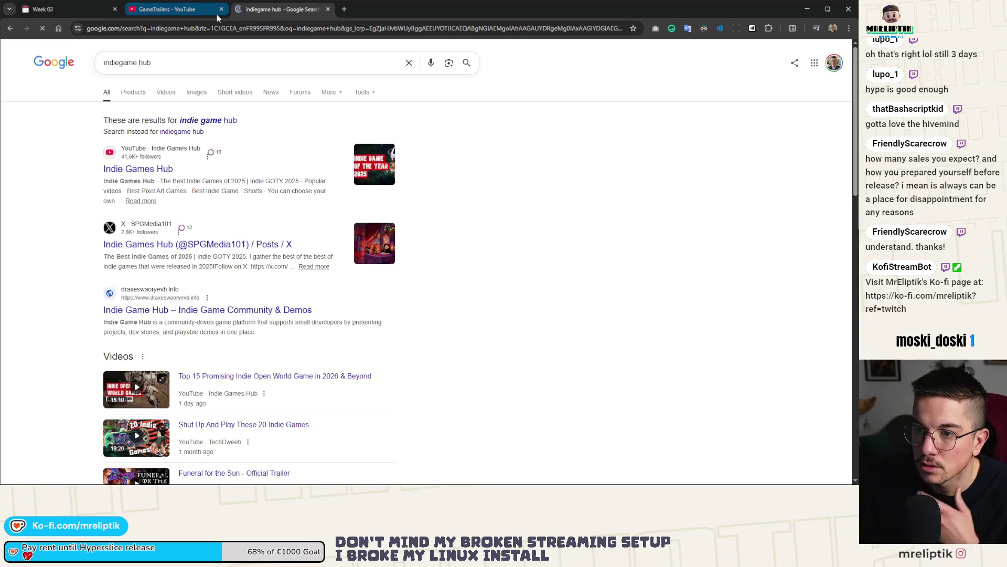
click(138, 169)
click(167, 9)
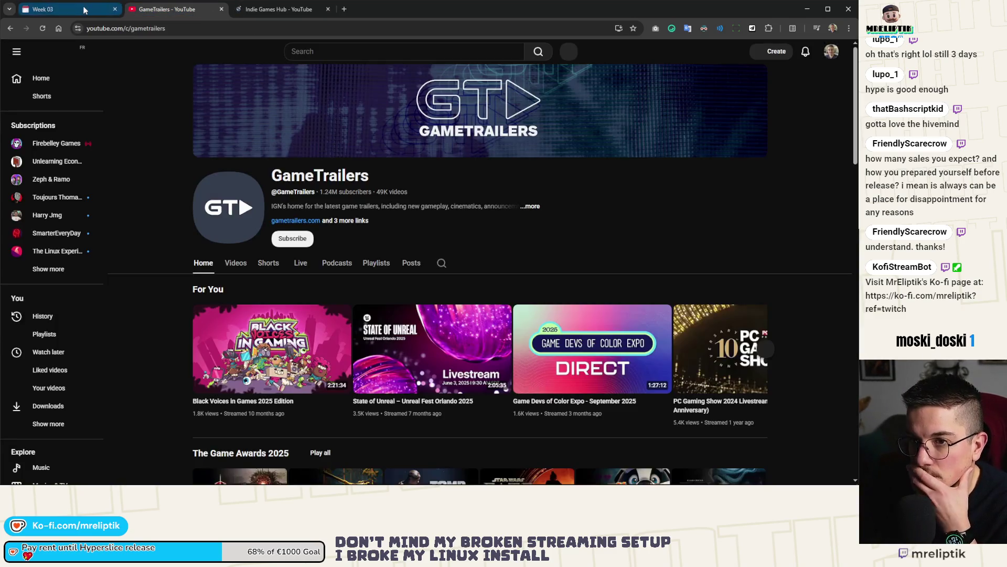
click(83, 9)
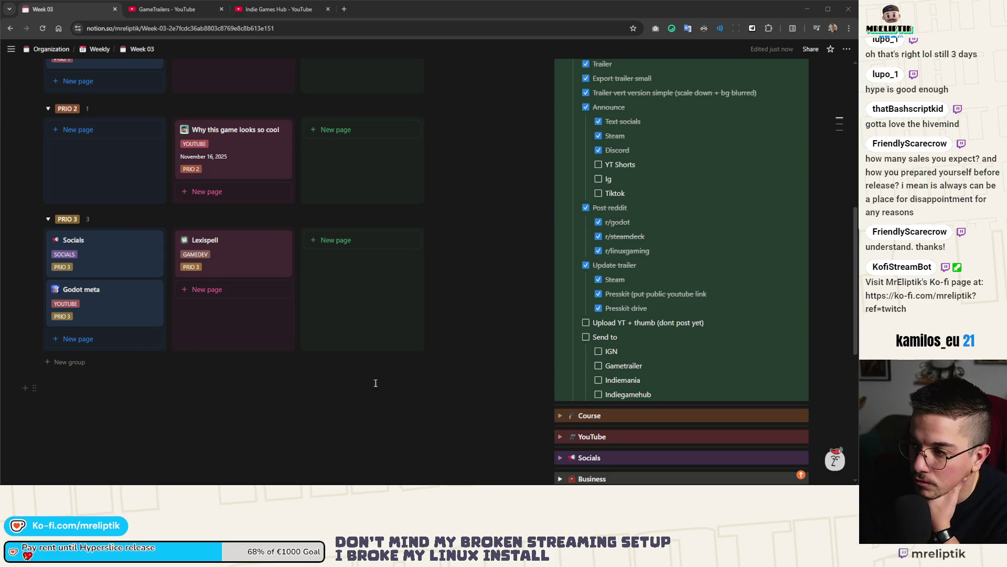
Switch from the Week 03 checklist to the GameTrailers YouTube tab.
mouse_move(519, 483)
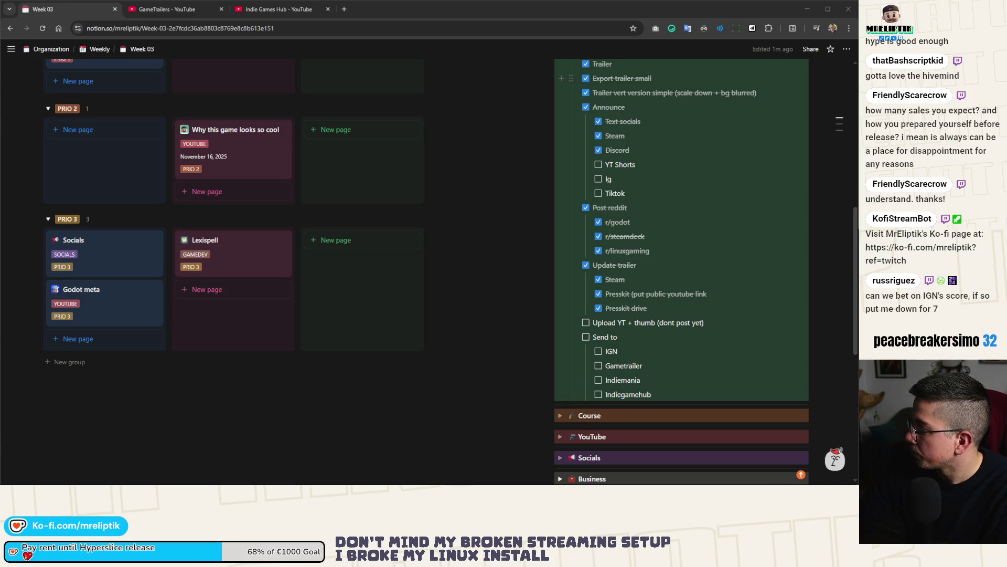
key(ctrl+Tab)
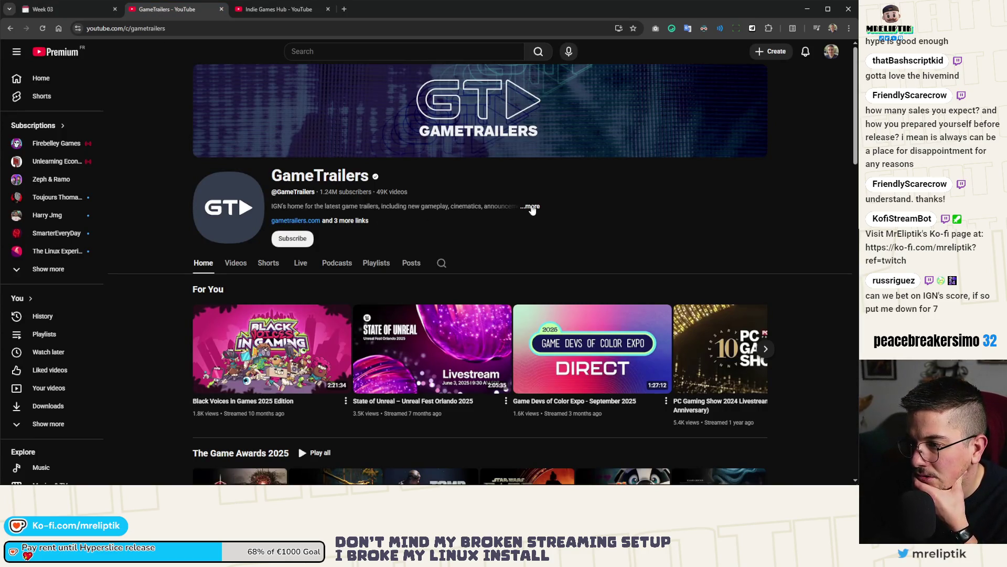
Open the IGN channel URL from the GameTrailers description in a new tab.
click(531, 208)
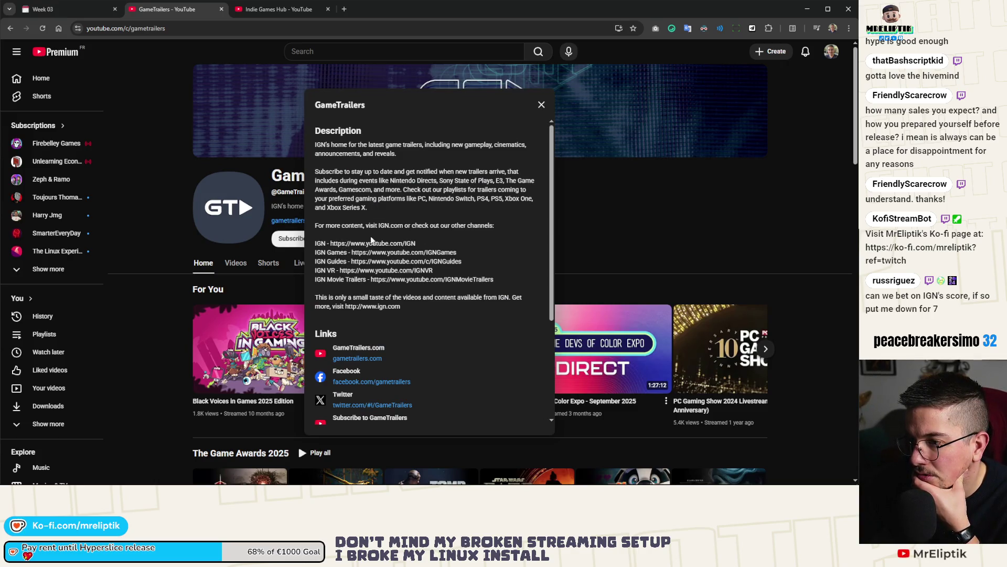
drag(331, 244, 416, 244)
right_click(397, 245)
click(435, 281)
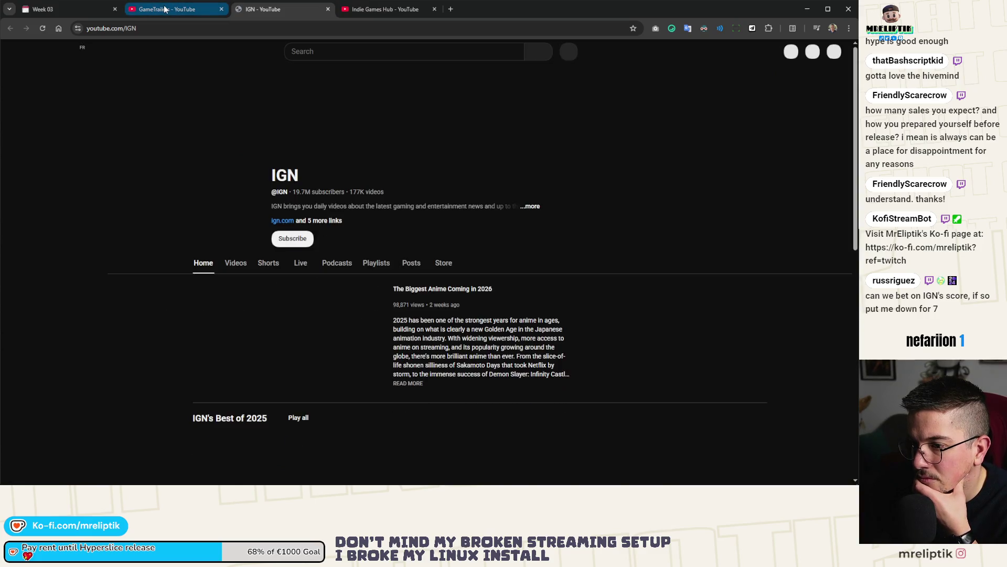
Scroll through the IGN channel's uploaded videos, then go to the Indie Games Hub tab.
click(235, 268)
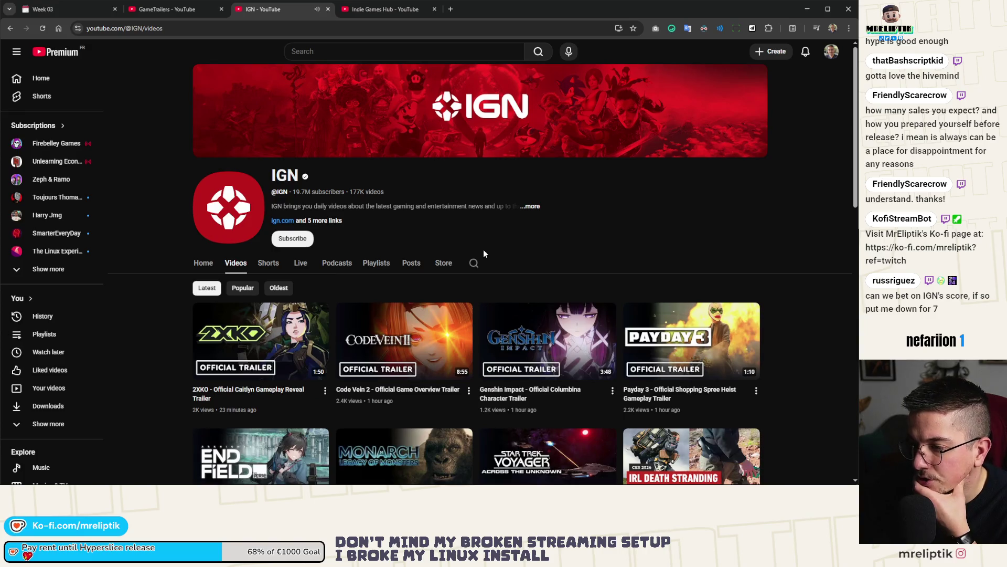
scroll(484, 250, down, 4)
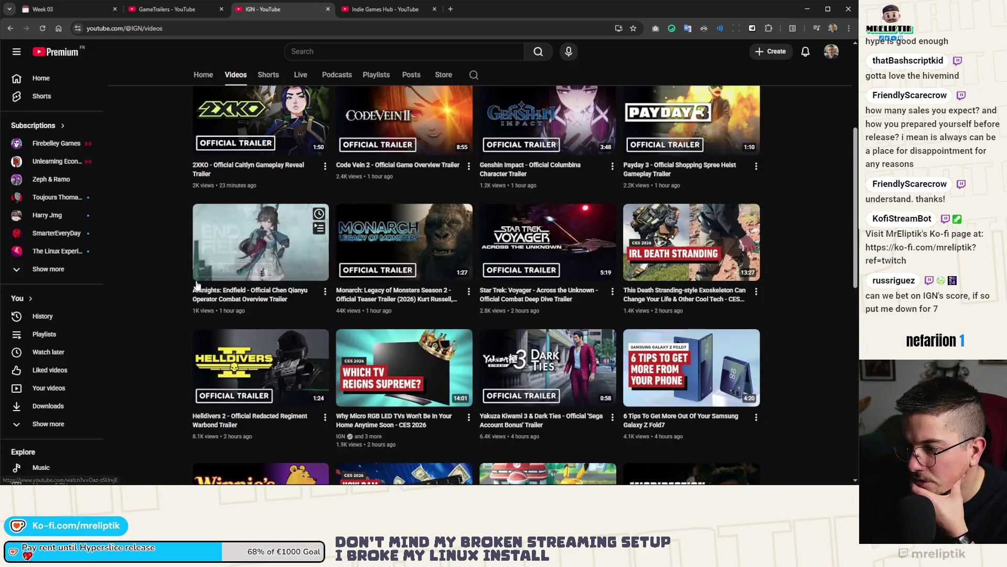
scroll(183, 288, down, 4)
scroll(184, 288, up, 2)
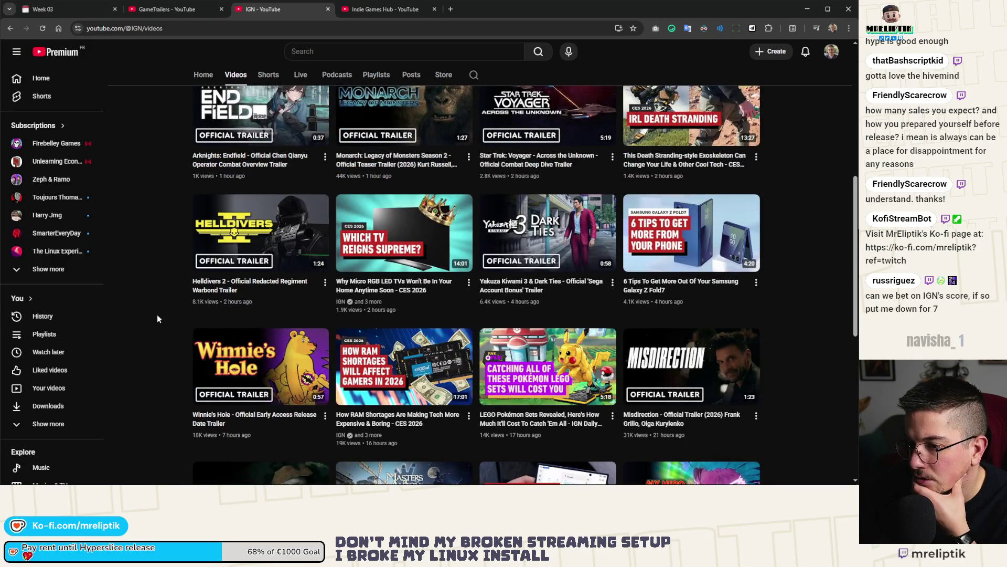
scroll(157, 318, down, 4)
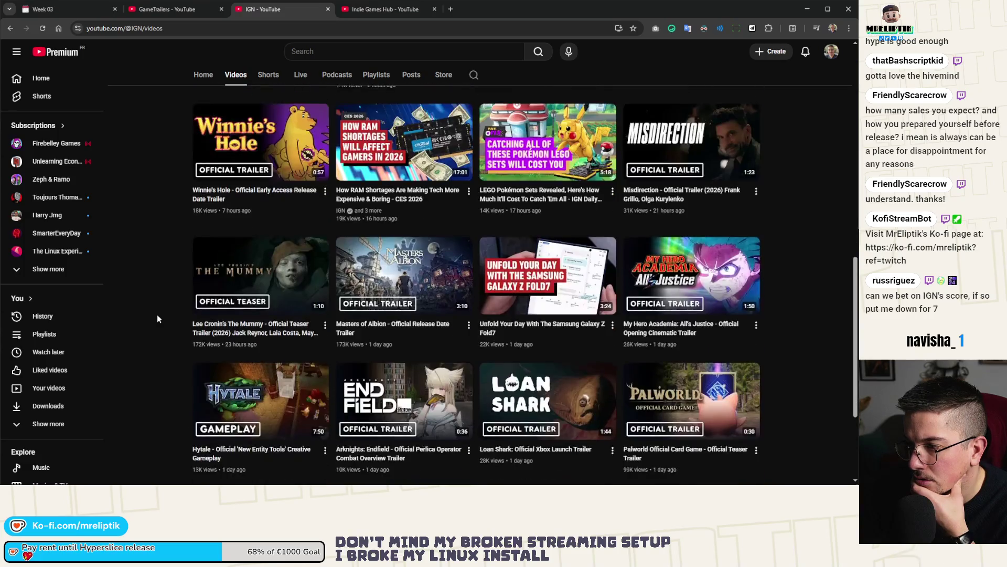
scroll(157, 316, down, 2)
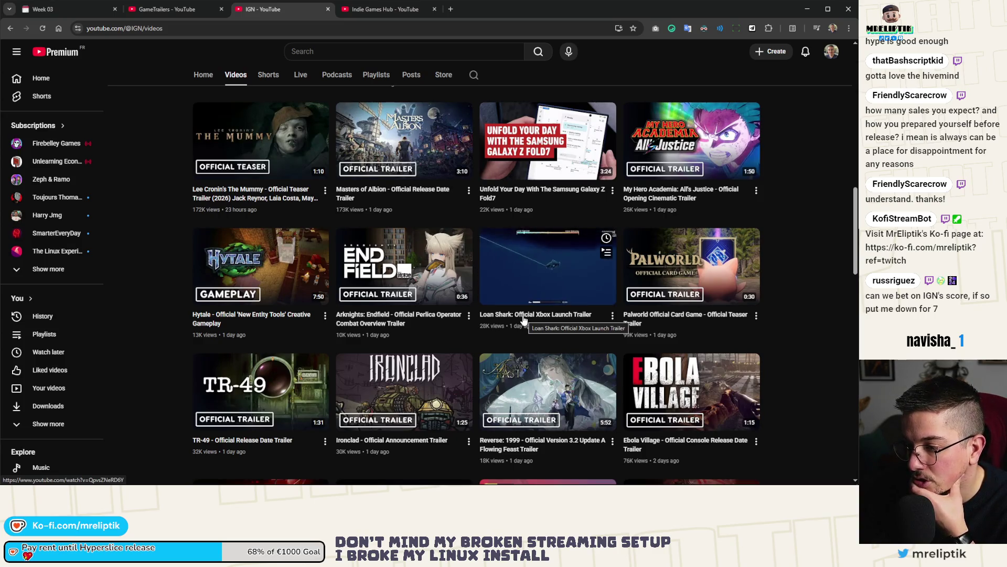
scroll(523, 319, down, 4)
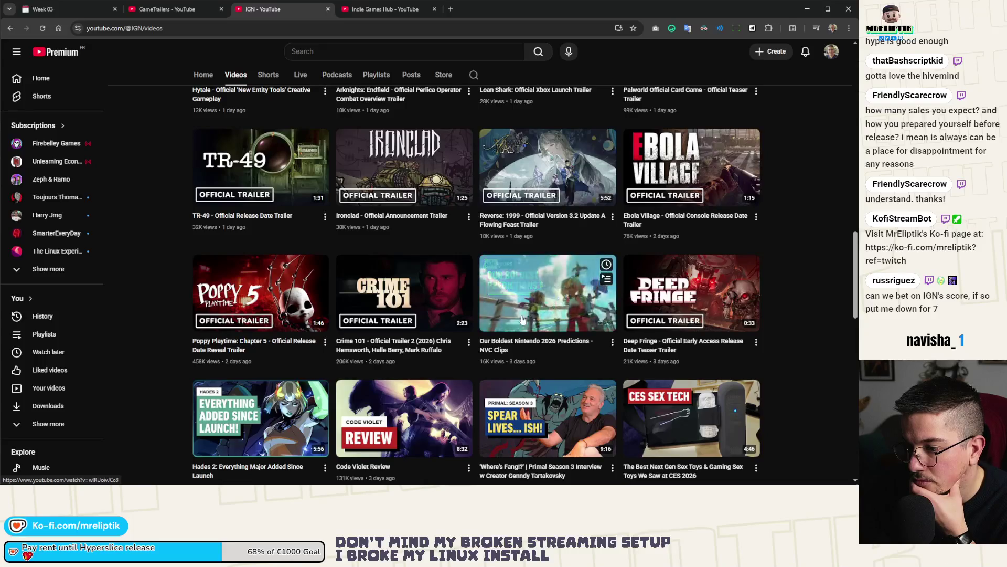
scroll(523, 319, down, 2)
scroll(523, 320, down, 6)
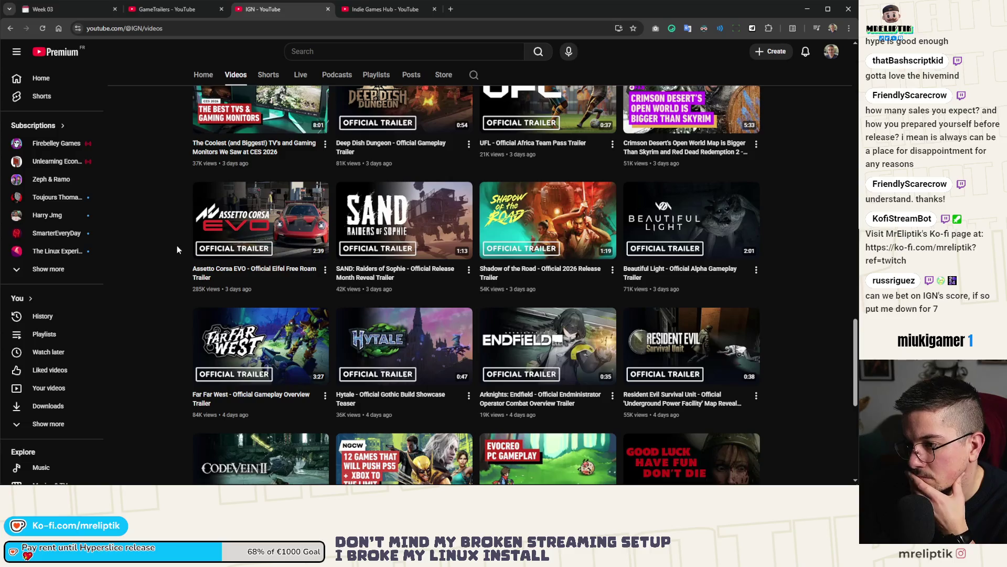
scroll(178, 250, down, 3)
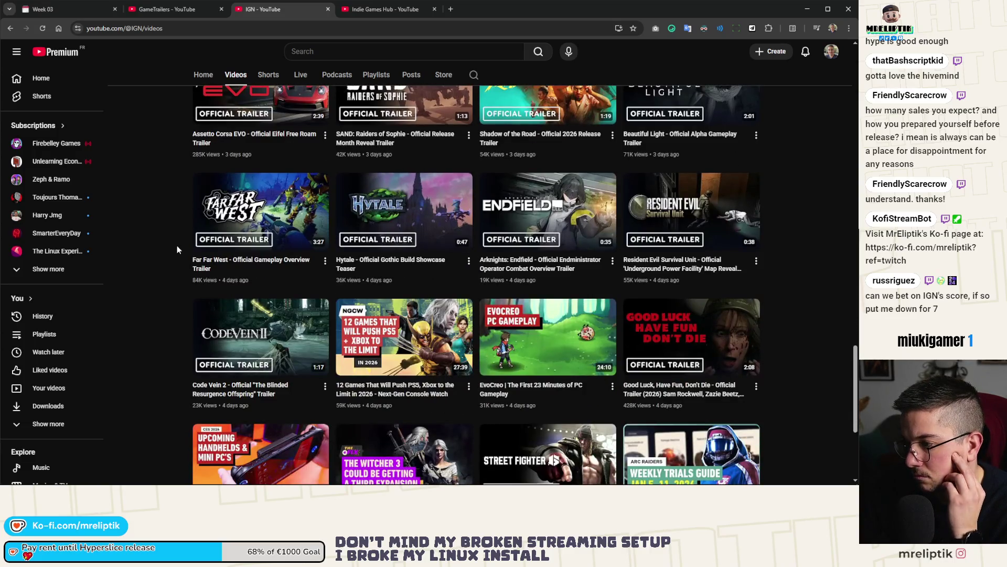
scroll(178, 248, down, 3)
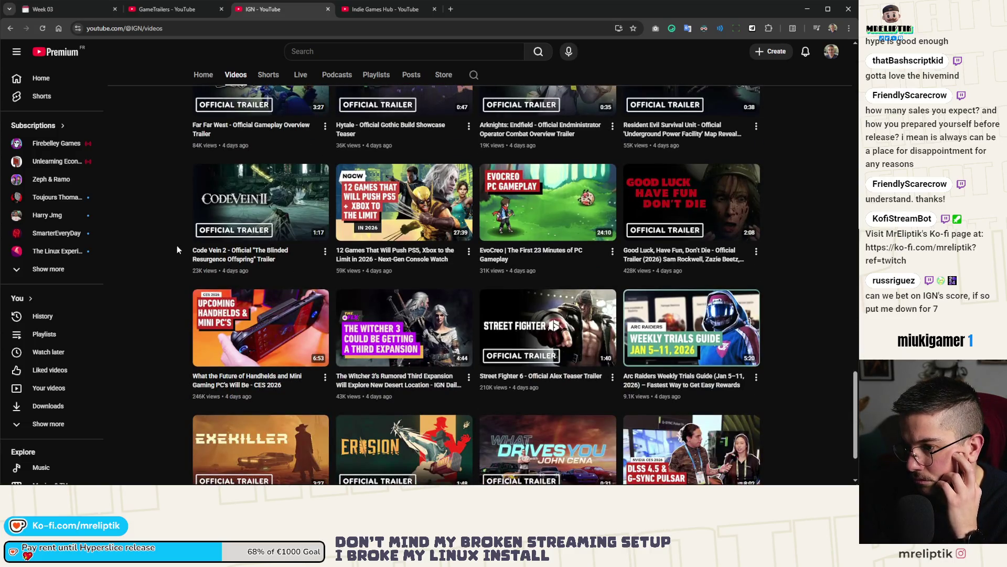
scroll(178, 249, down, 3)
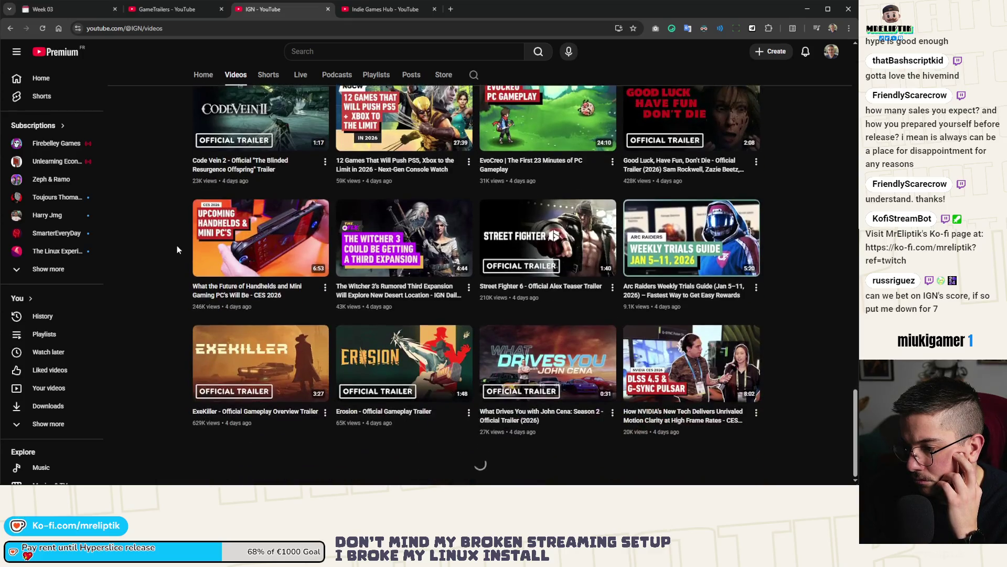
click(366, 9)
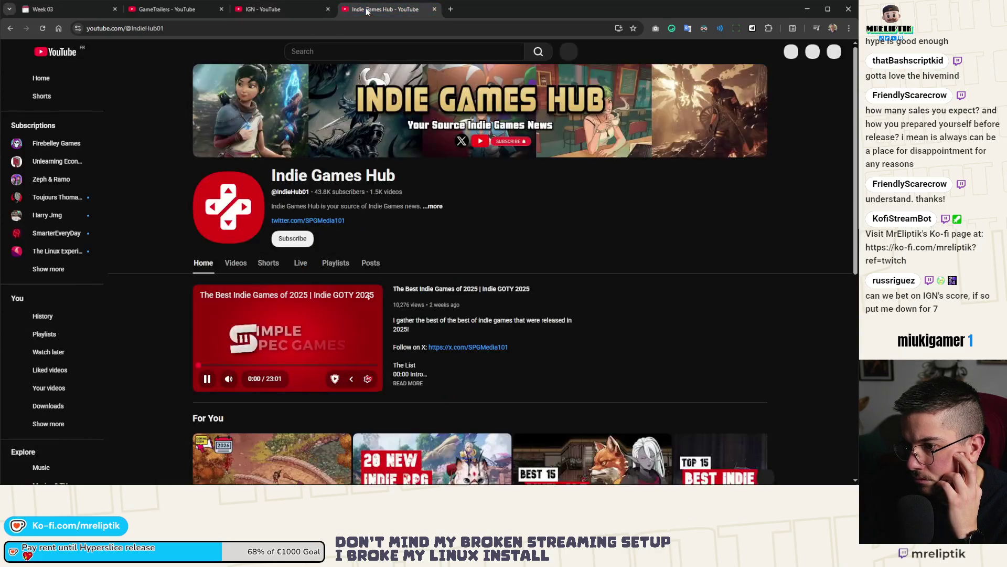
Pause the Indie Games Hub featured video, view its uploads, then return to Week 03.
click(245, 295)
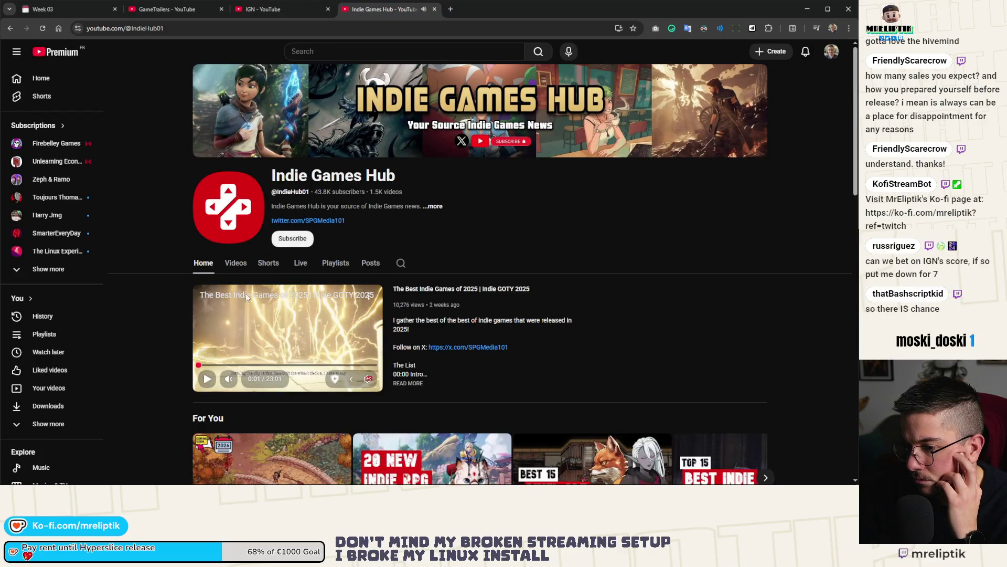
click(236, 263)
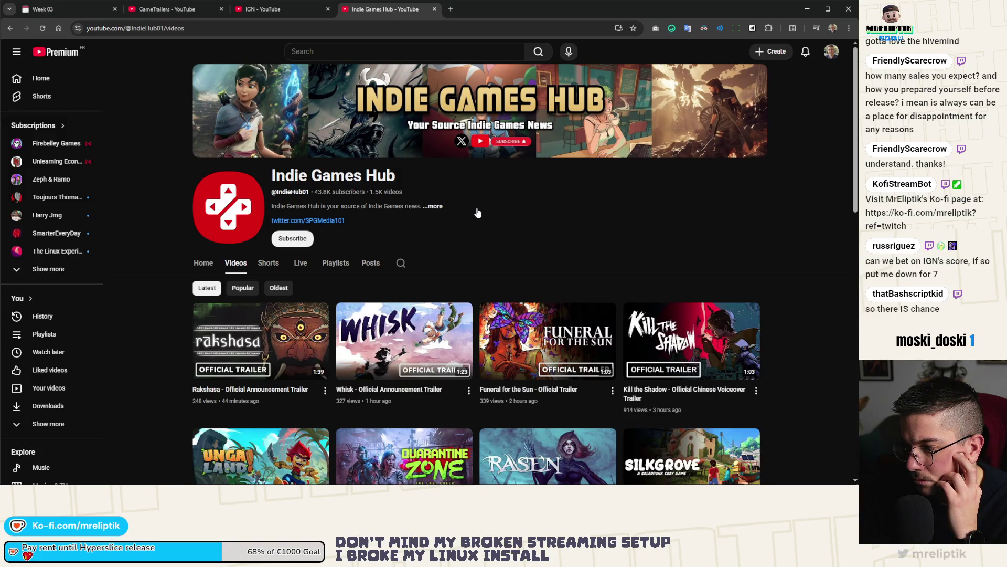
scroll(478, 212, down, 1)
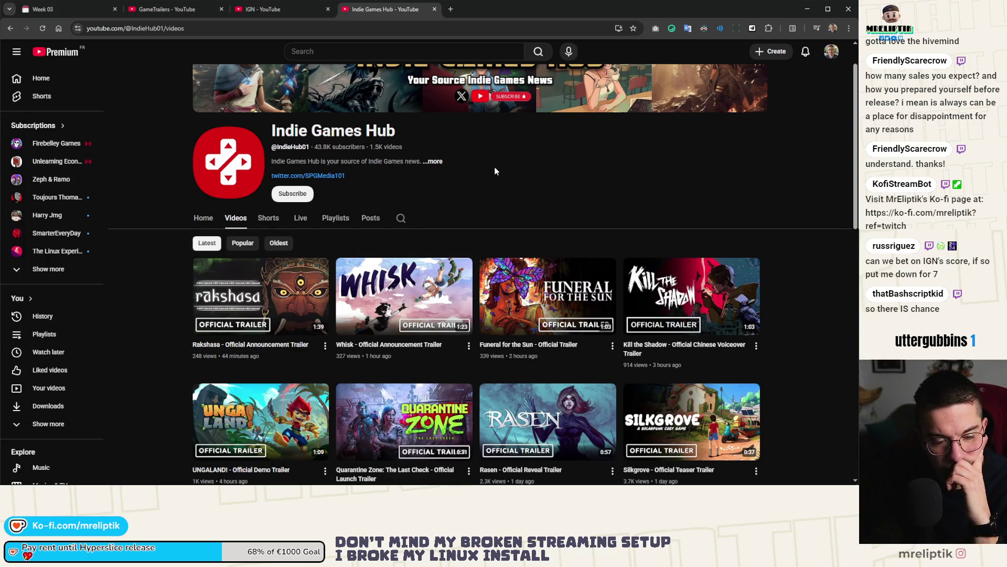
key(ctrl+1)
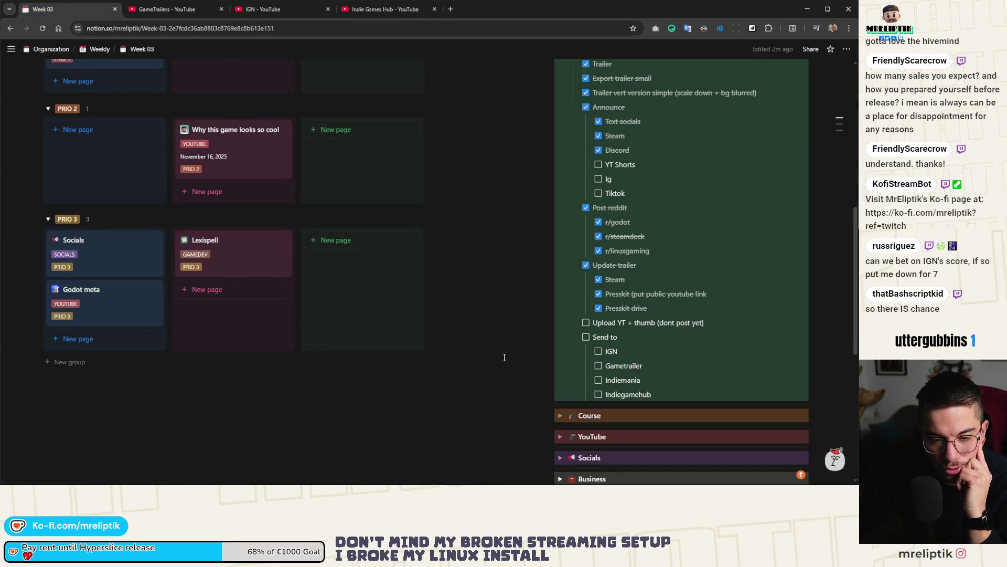
Scroll the Notion page up to Tuesday 13/01's Hyperslice Gamedev checklist.
scroll(504, 357, up, 1)
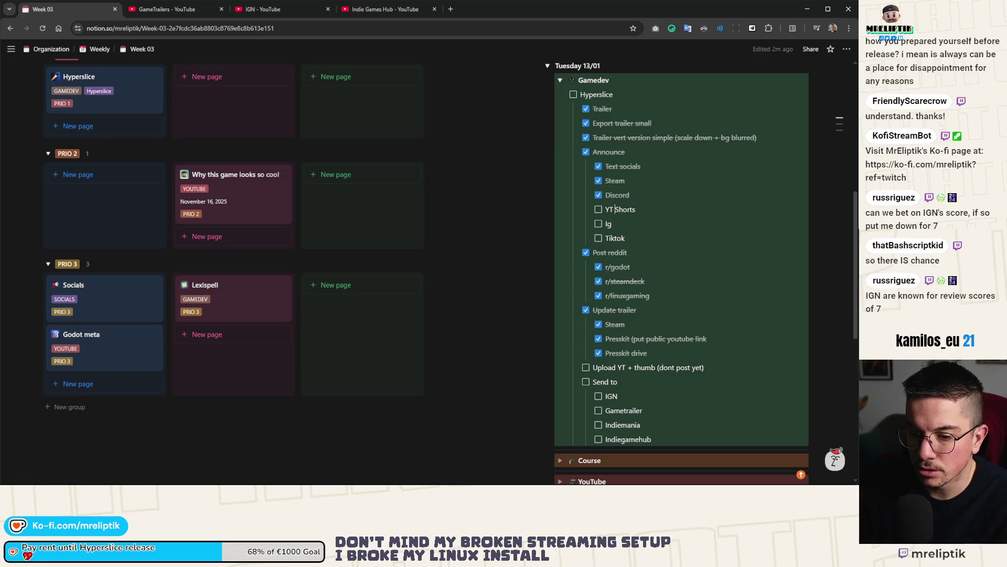
mouse_move(501, 483)
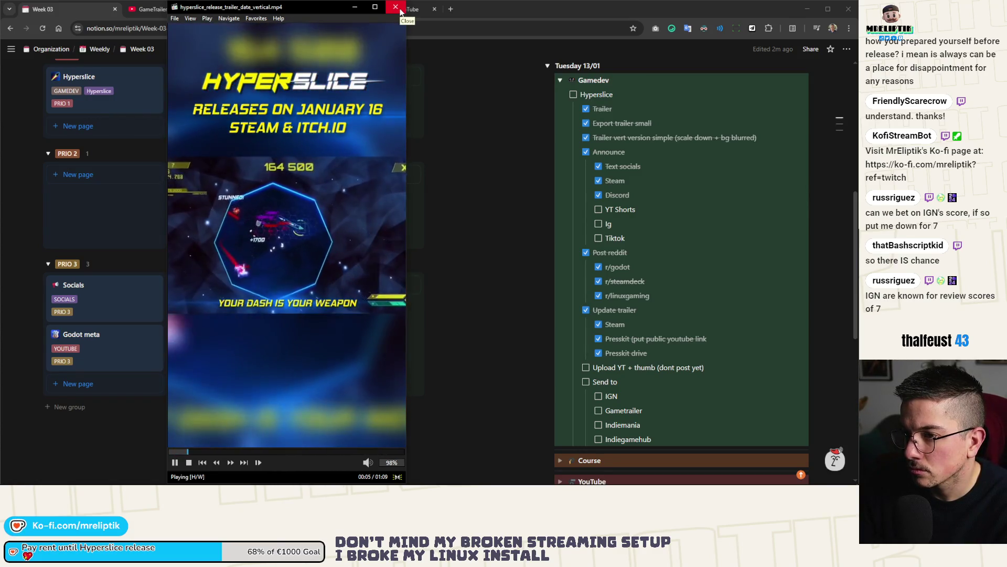
Close the trailer player and launch Quick Share from the hidden system tray apps.
click(400, 10)
click(740, 475)
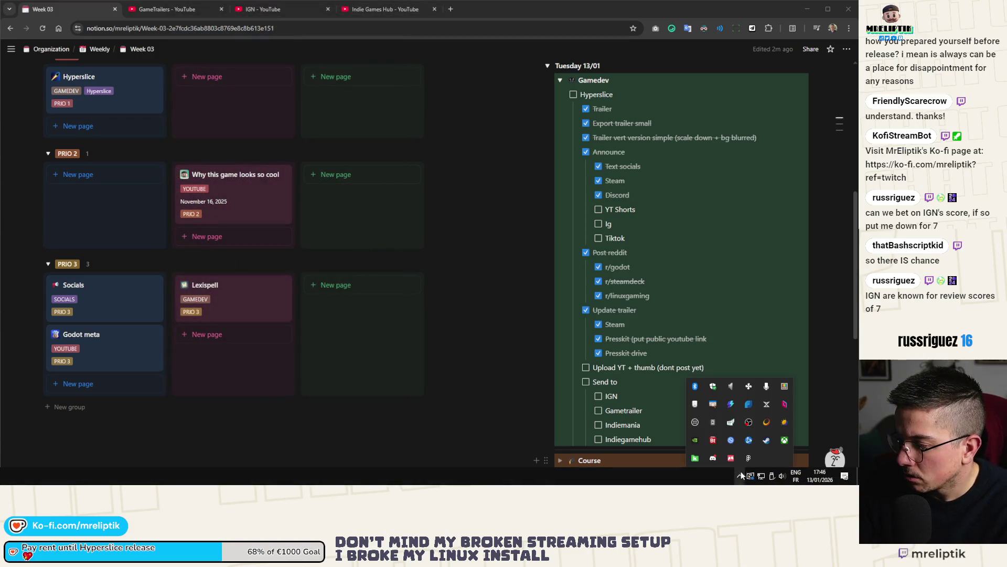
click(745, 441)
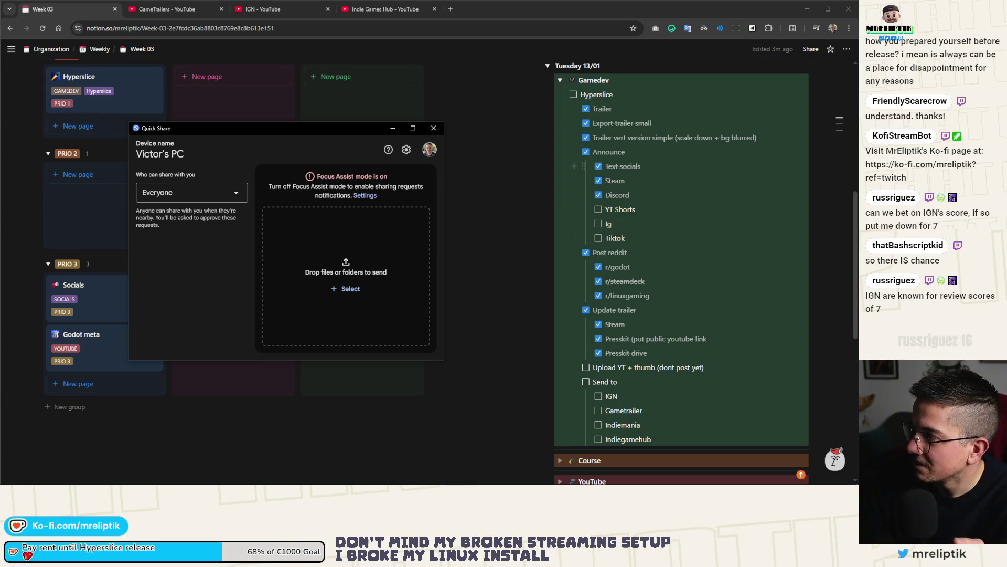
click(624, 166)
Send hyperslice_release_trailer_date_vertical.mp4 to the phone via Quick Share, then close the sharing window.
mouse_move(856, 173)
mouse_down()
mouse_move(797, 209)
mouse_move(376, 271)
mouse_up()
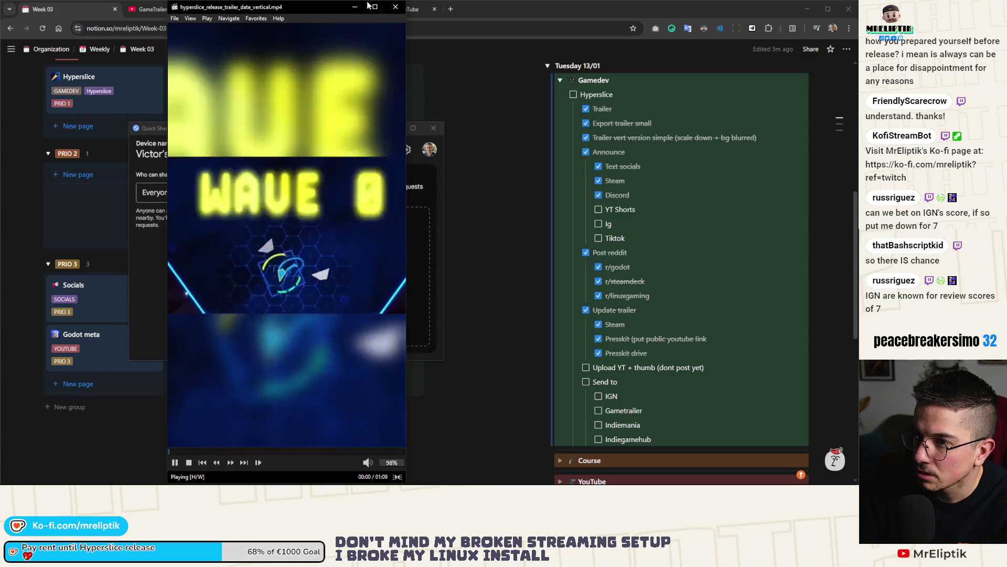
click(395, 9)
scroll(417, 266, up, 3)
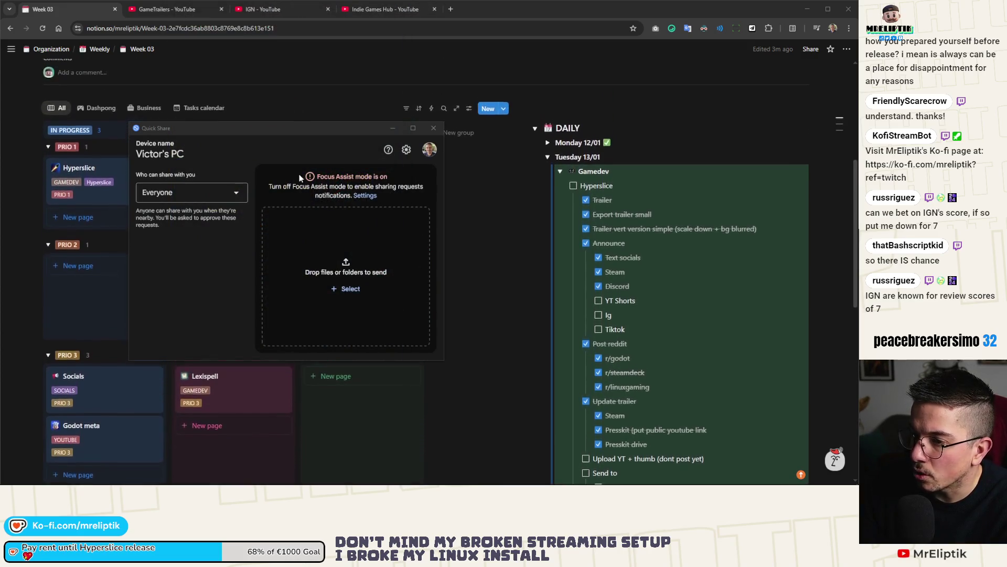
mouse_move(855, 209)
mouse_down()
mouse_move(362, 259)
mouse_move(371, 261)
mouse_up()
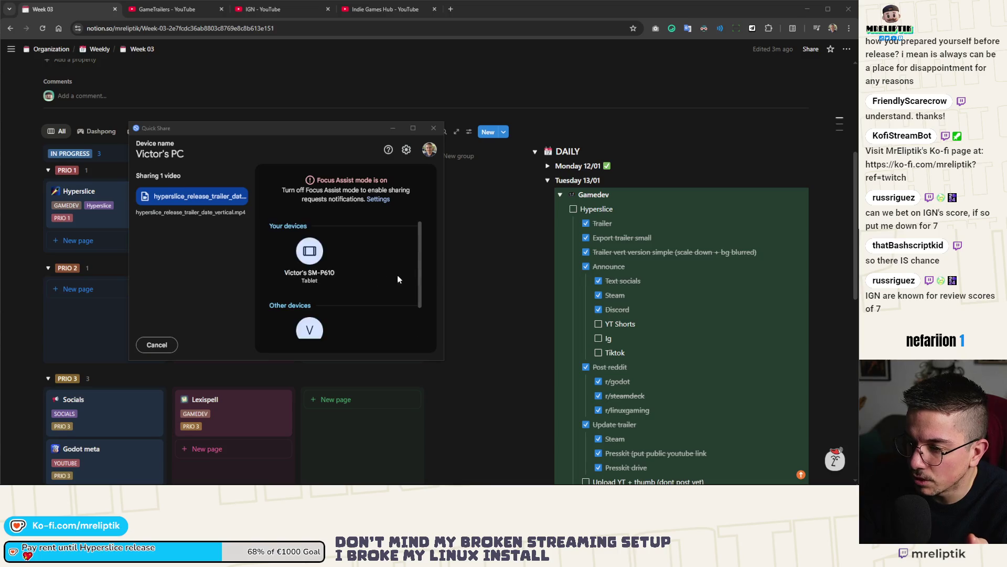
scroll(329, 304, down, 1)
click(308, 295)
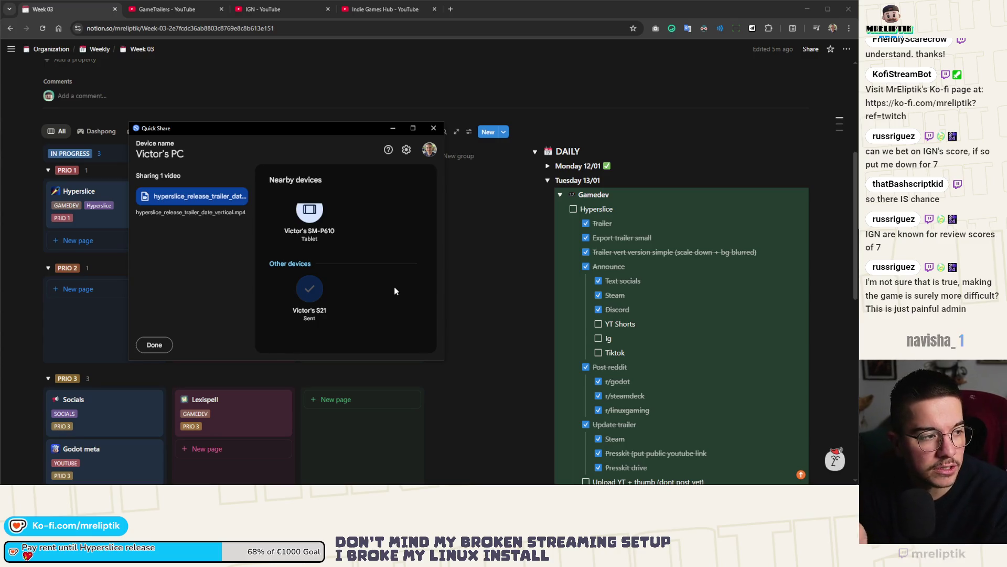
click(434, 128)
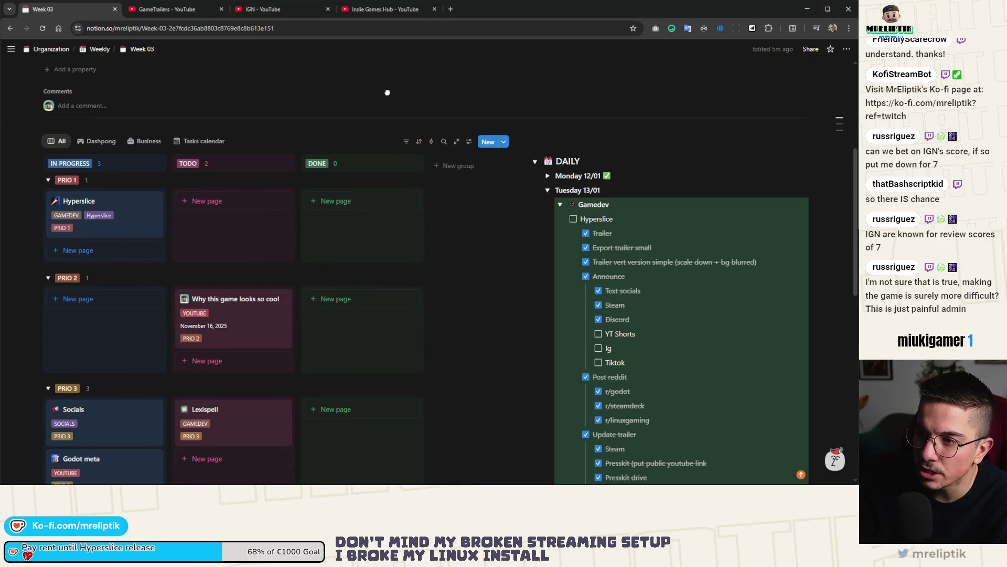
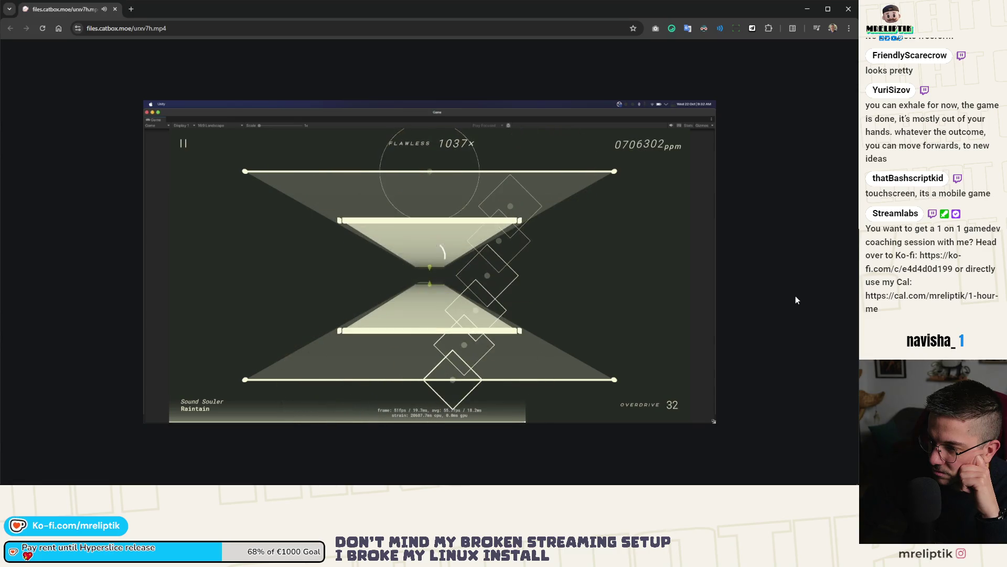
Close the files.catbox.moe gameplay video tab to return to the Short's YouTube Studio upload details.
mouse_move(646, 260)
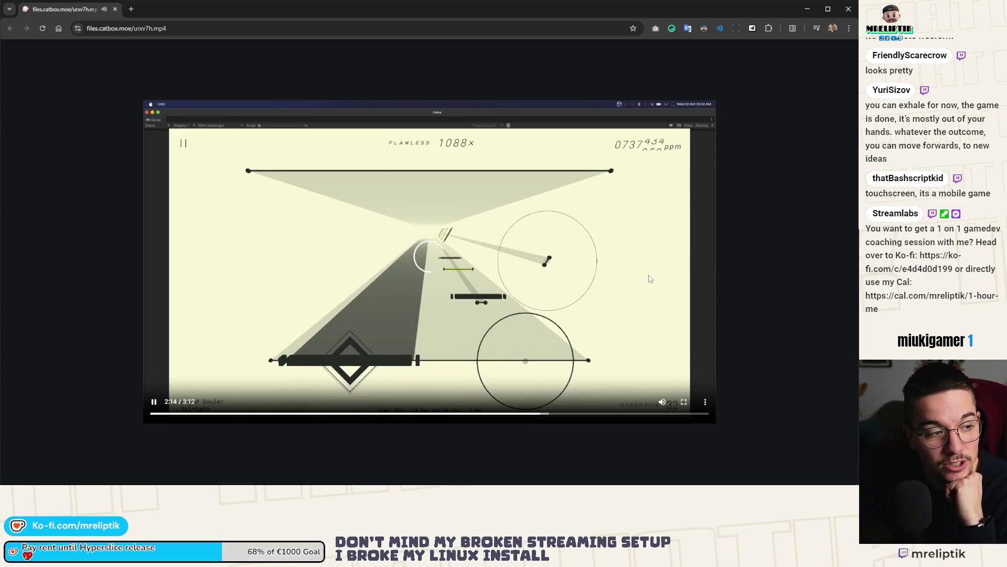
click(116, 10)
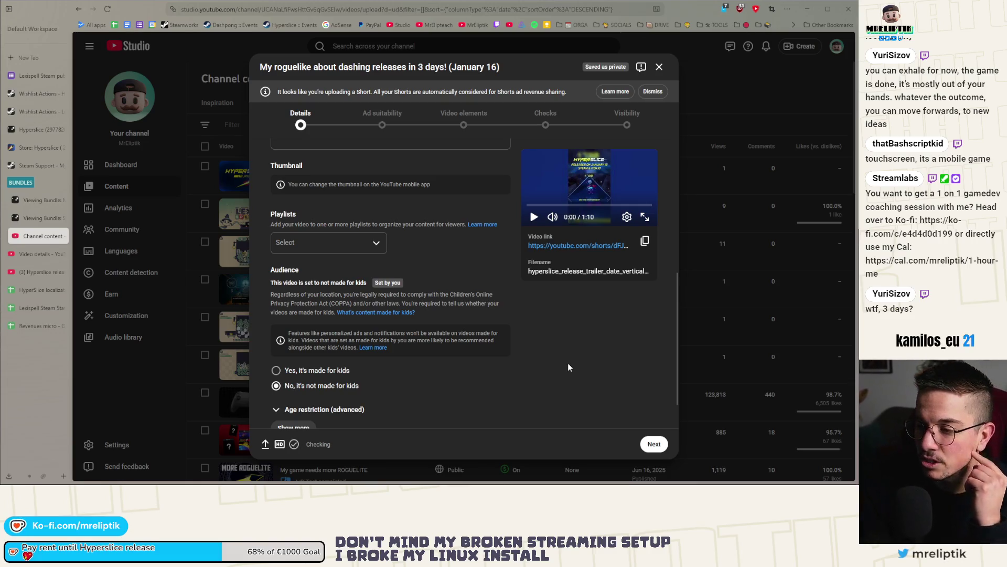
Rate the Short's ad suitability as None of the above and submit the rating.
scroll(417, 297, up, 1)
scroll(417, 297, up, 5)
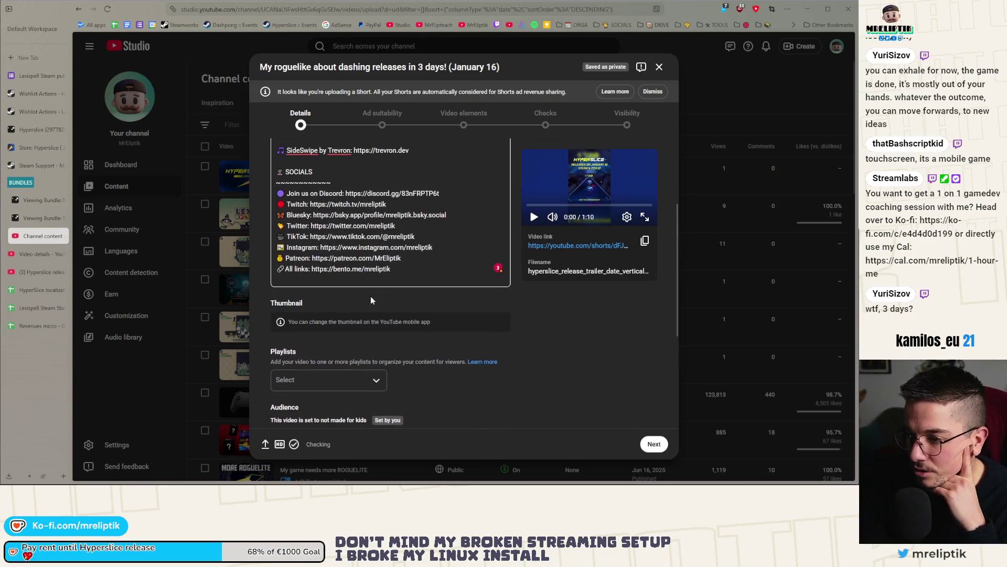
scroll(469, 196, down, 5)
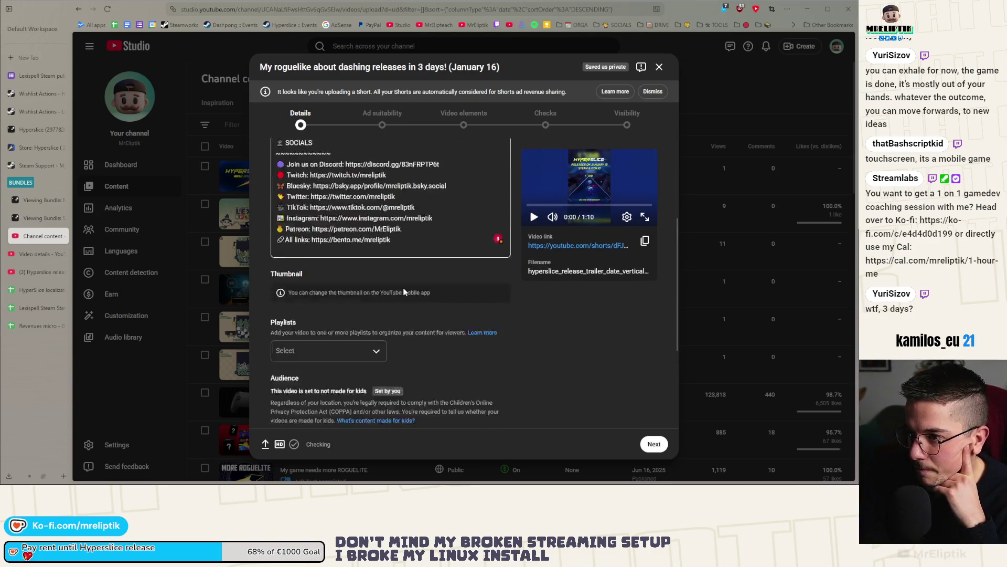
scroll(366, 171, up, 4)
scroll(331, 257, down, 6)
click(315, 410)
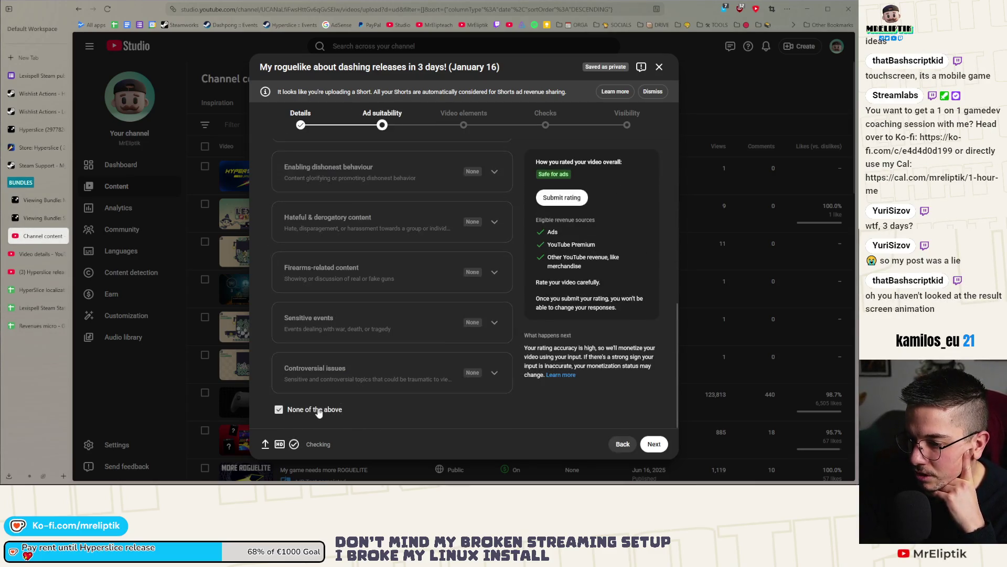
click(561, 198)
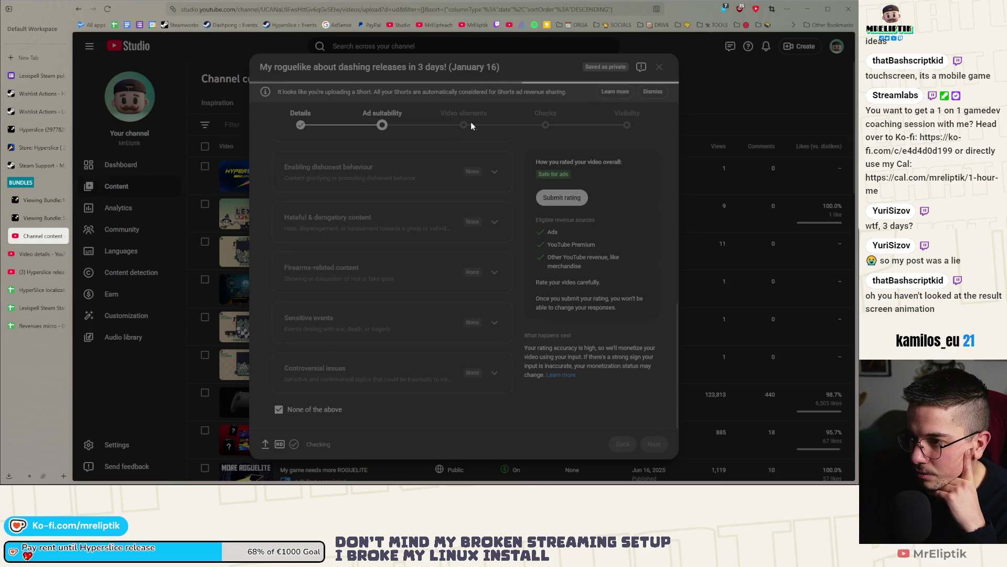
Advance through Checks to Visibility and choose the Schedule release option.
click(464, 125)
click(546, 125)
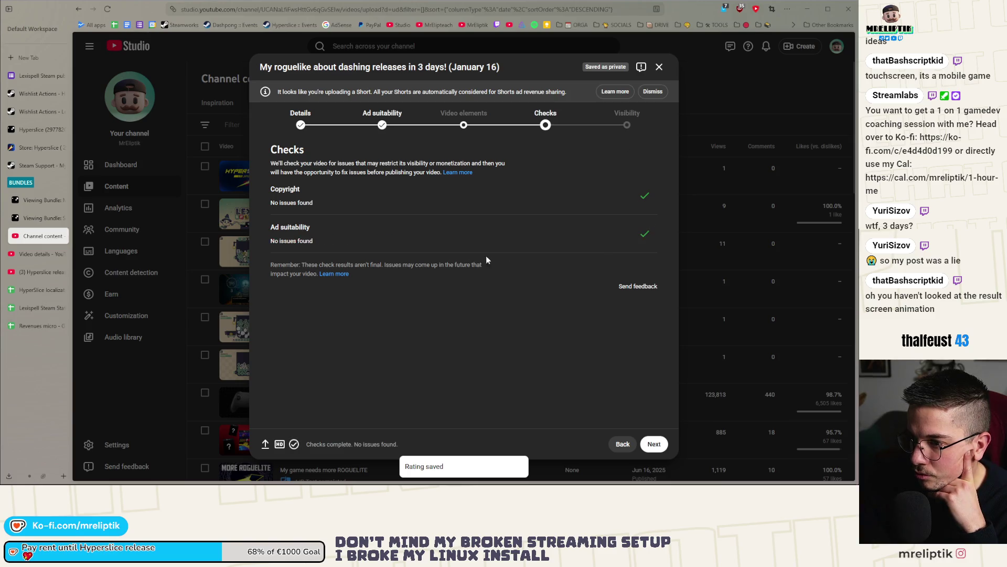
click(627, 122)
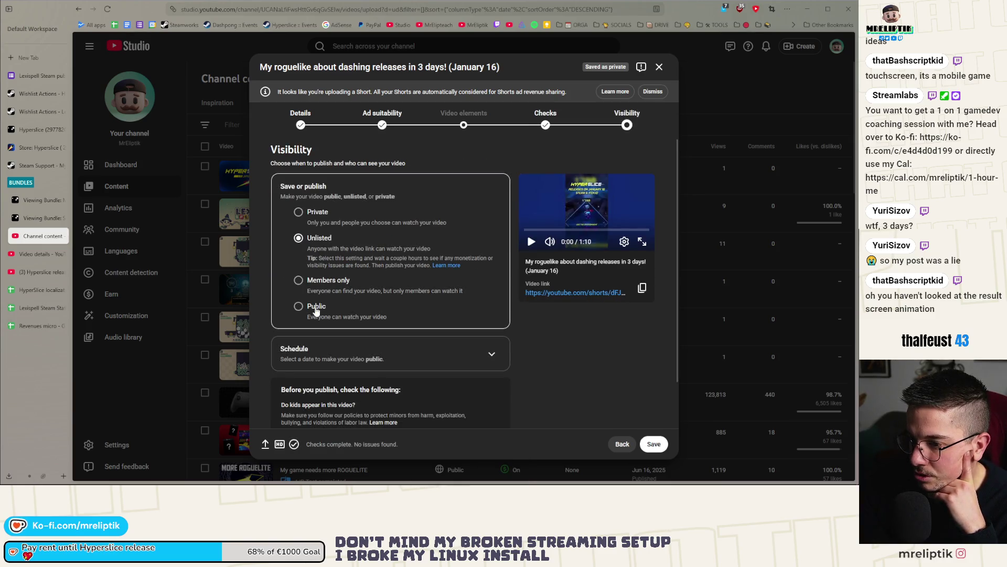
click(316, 308)
click(304, 361)
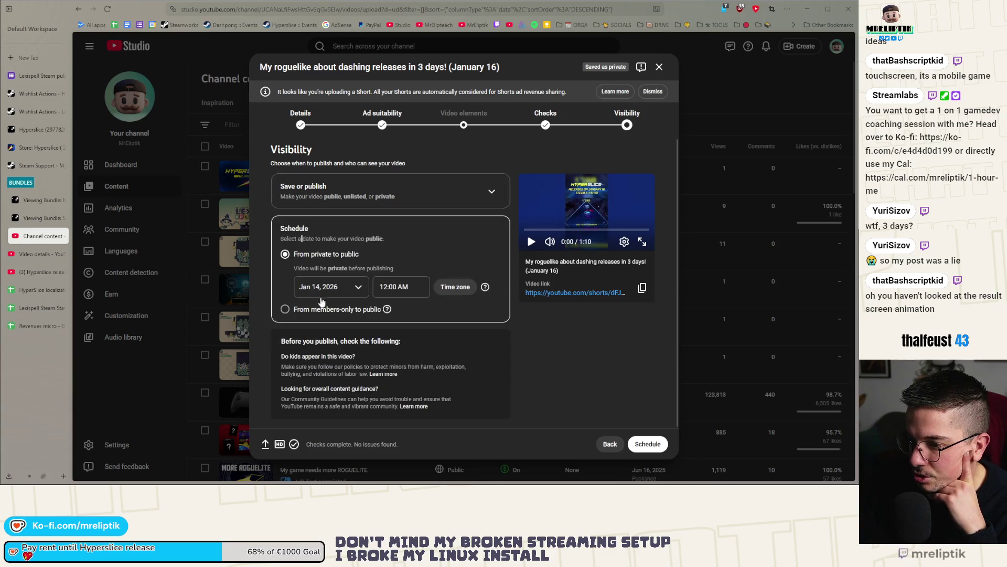
Schedule the Short for Jan 14, 2026 at 1:00 PM and dismiss the confirmation.
click(332, 287)
click(357, 362)
click(396, 287)
scroll(412, 346, down, 2)
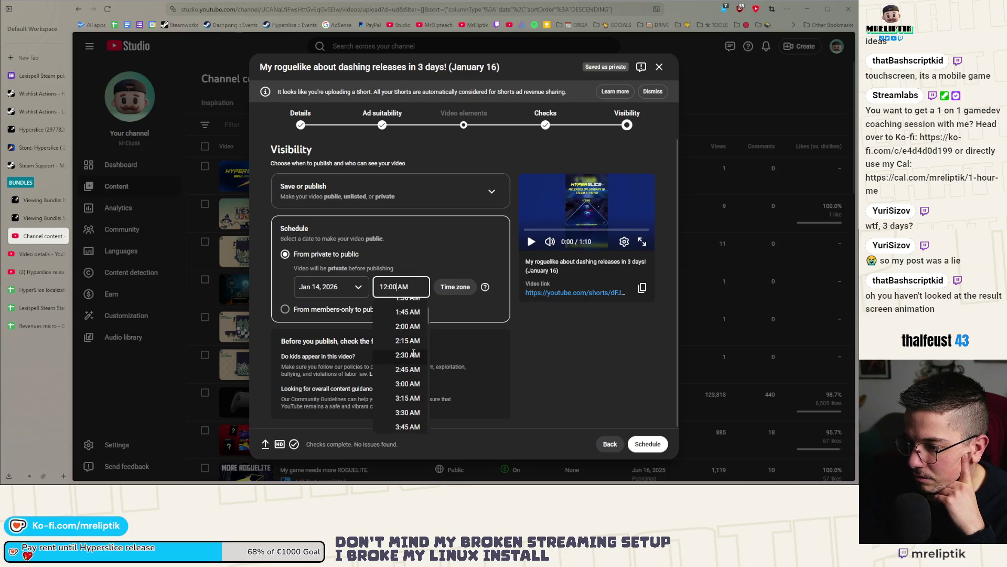
scroll(414, 353, down, 10)
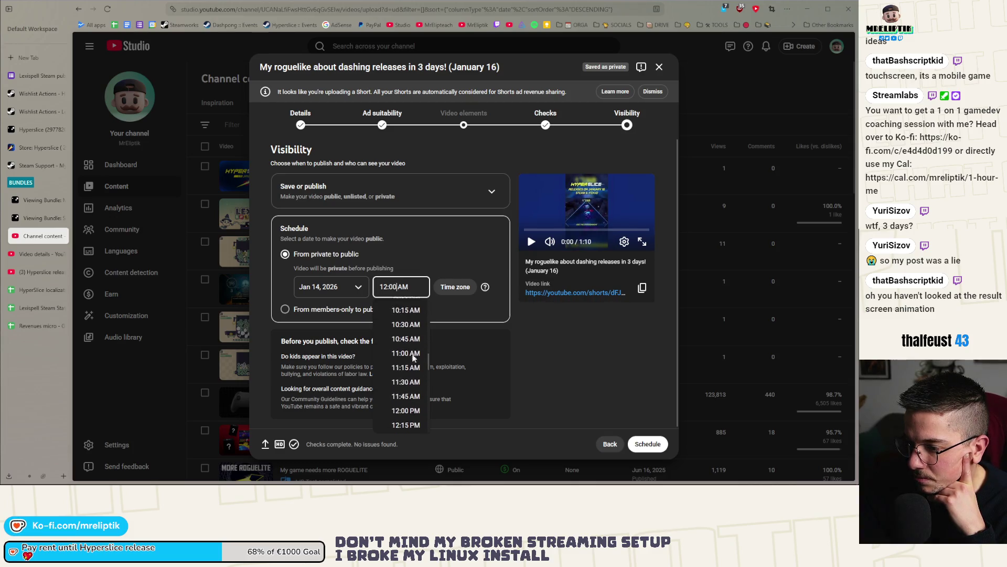
scroll(414, 356, down, 3)
click(406, 326)
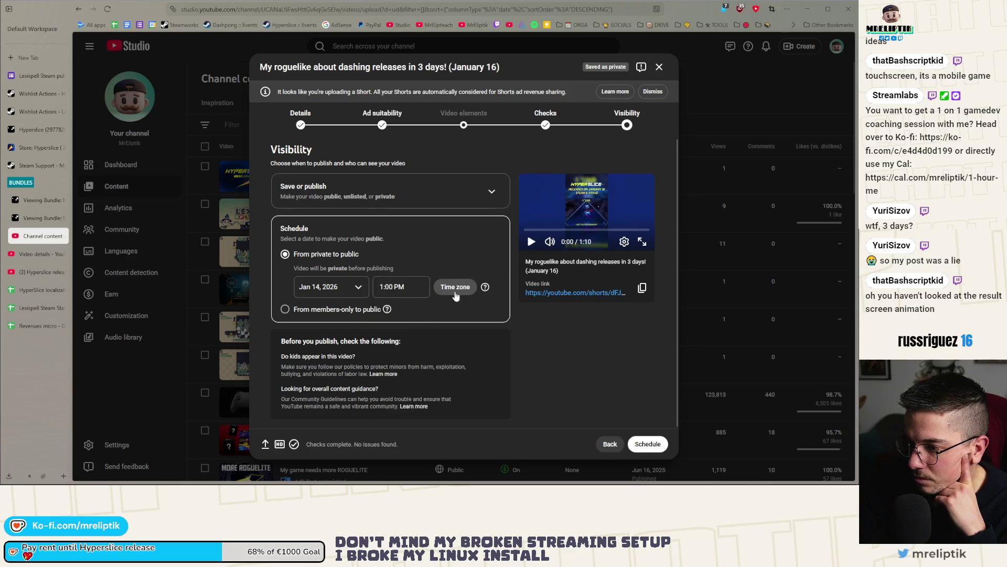
click(645, 445)
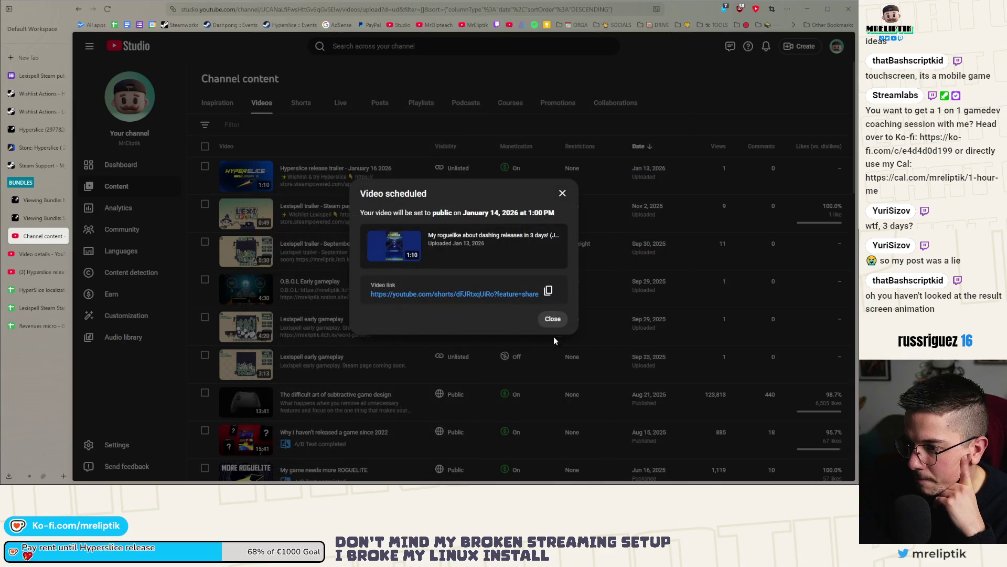
click(549, 320)
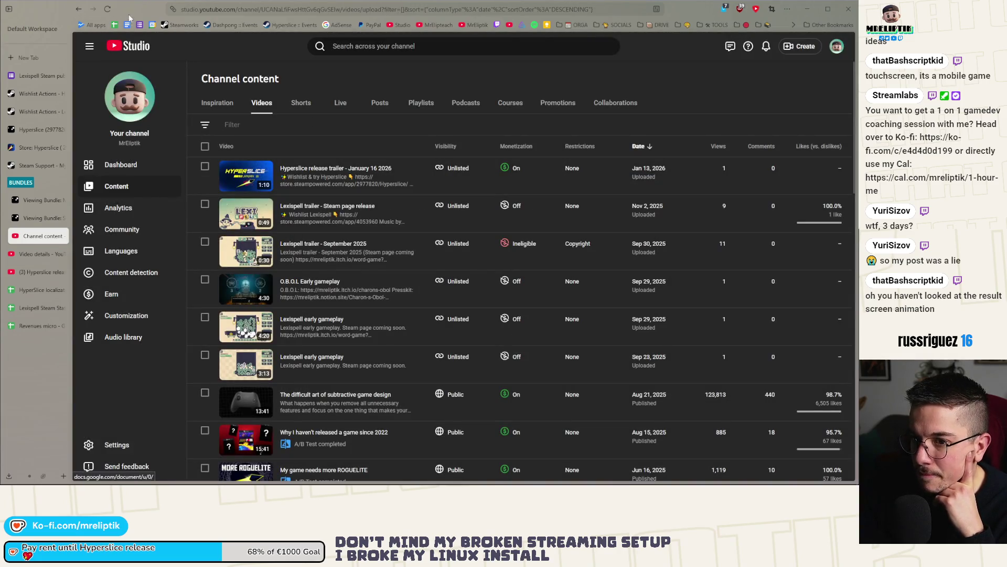
Alt+Tab over to the Notion Week 03 page with the Hyperslice daily checklist.
key(alt+Tab)
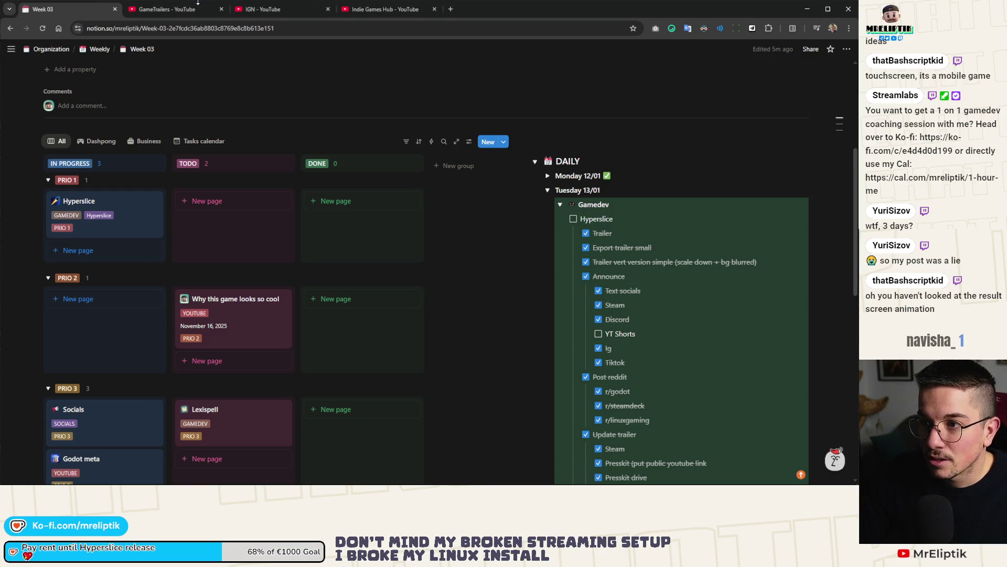
Review the GameTrailers channel's About details and links, then switch to the IGN Videos tab.
click(164, 9)
scroll(408, 231, down, 3)
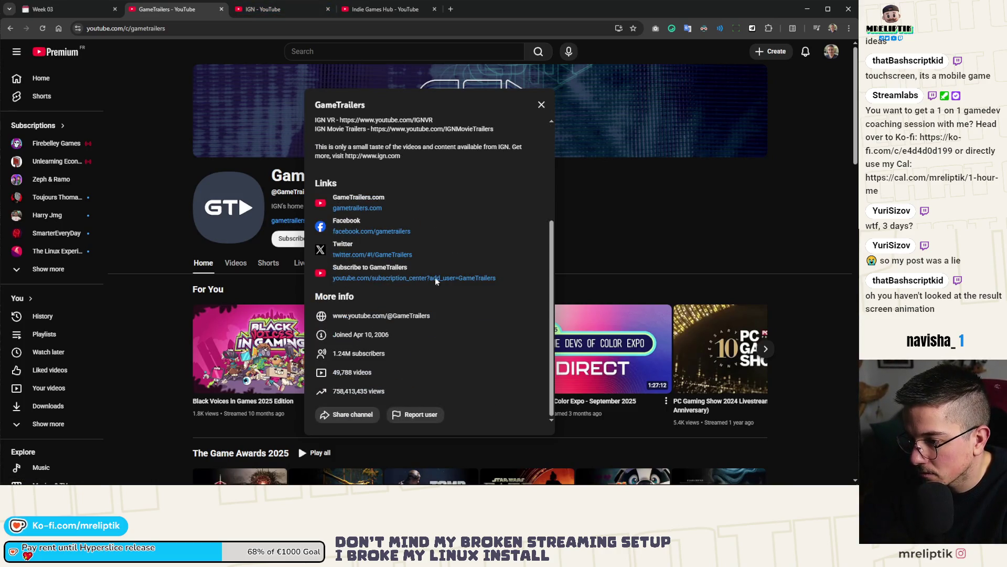
click(584, 207)
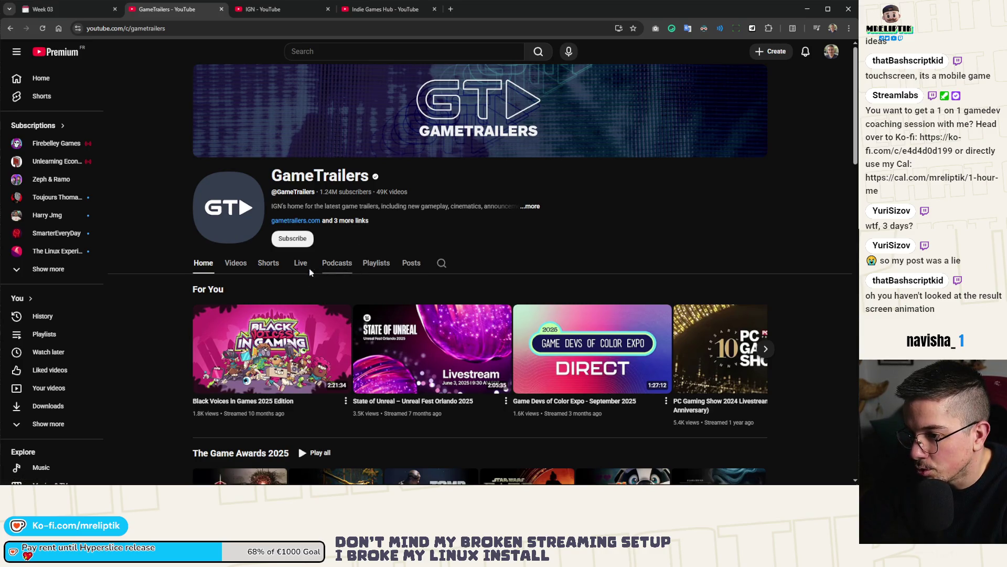
click(531, 206)
scroll(430, 264, down, 5)
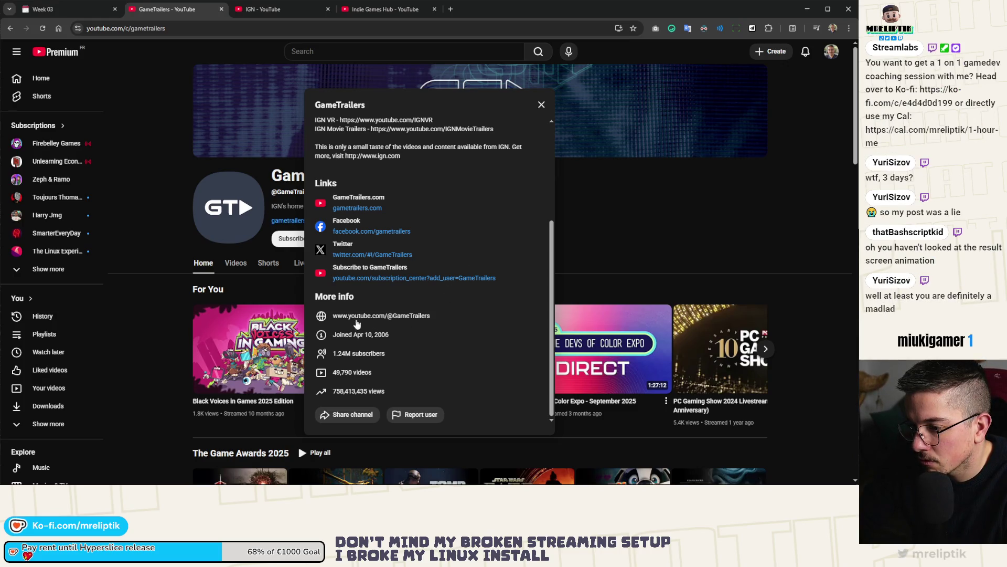
scroll(420, 340, up, 3)
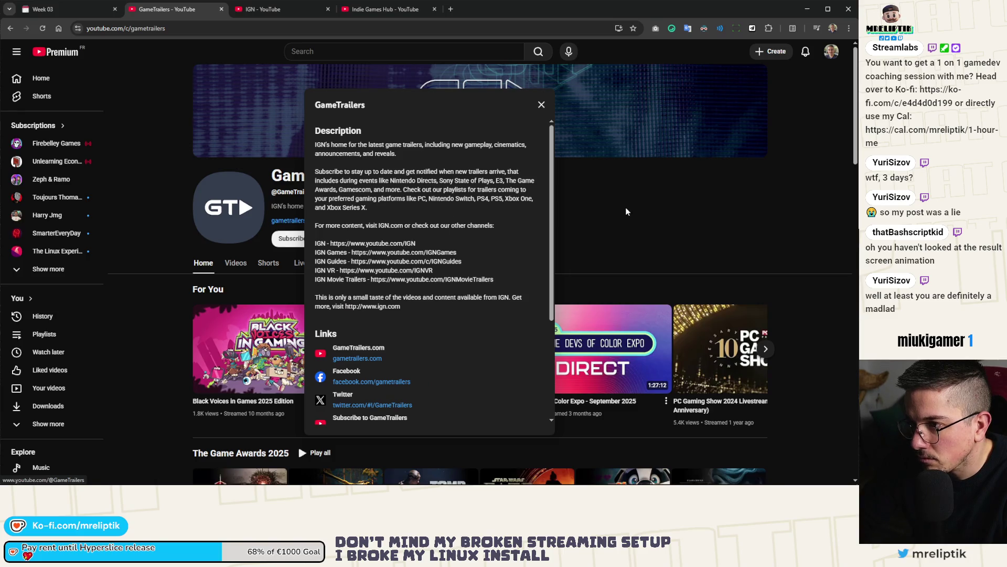
click(616, 212)
scroll(424, 263, down, 15)
scroll(424, 263, up, 15)
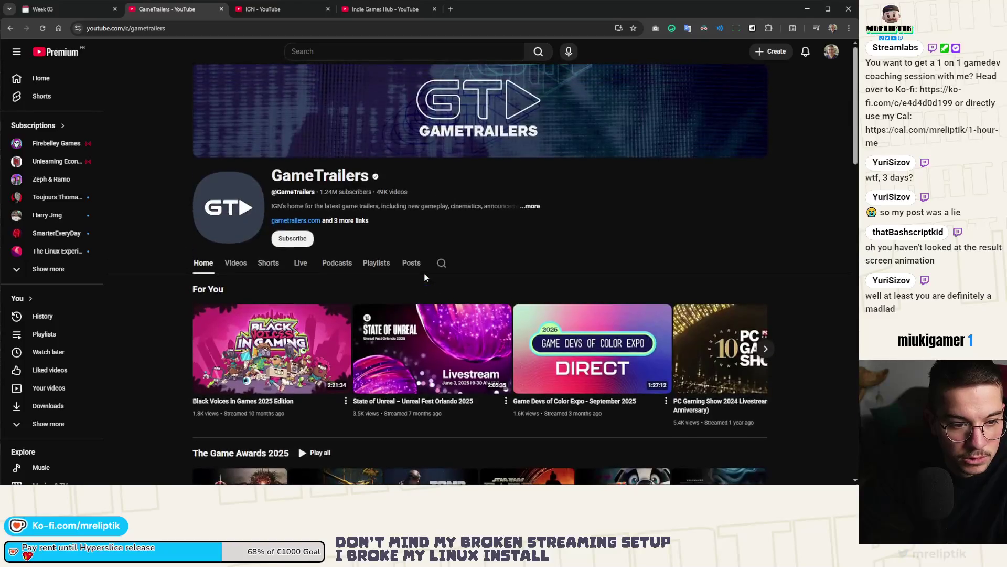
click(315, 7)
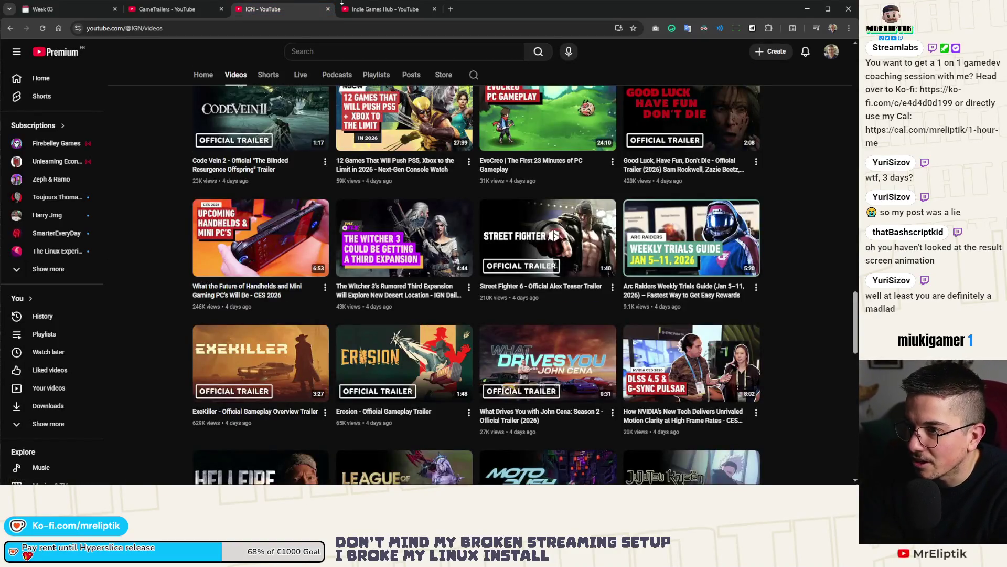
On the Indie Games Hub channel's About details, pass the robot check to reveal its contact e-mail.
click(366, 12)
click(440, 165)
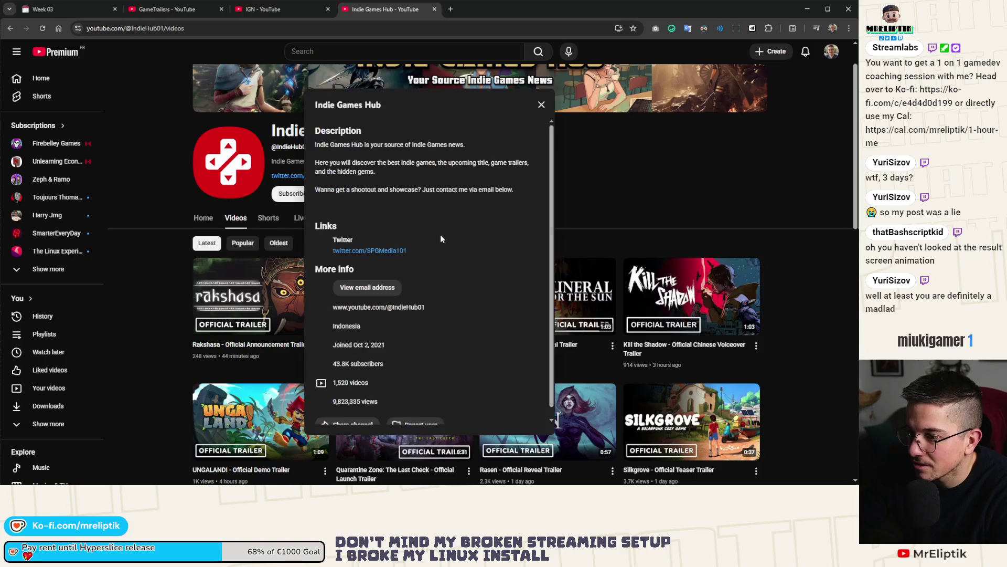
click(363, 292)
click(346, 297)
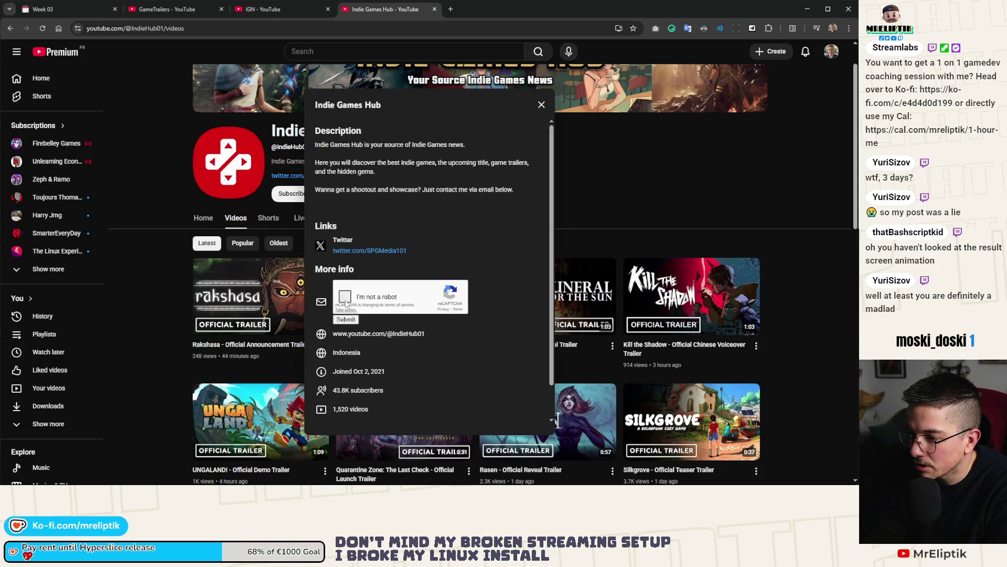
click(347, 320)
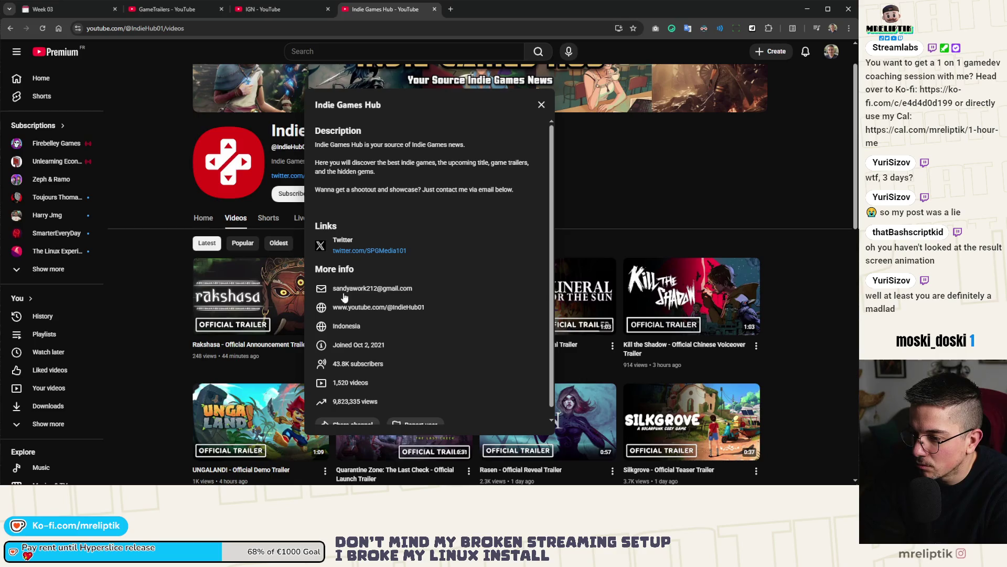
Copy the revealed contact e-mail and start a new Gmail message to it.
drag(417, 289, 335, 292)
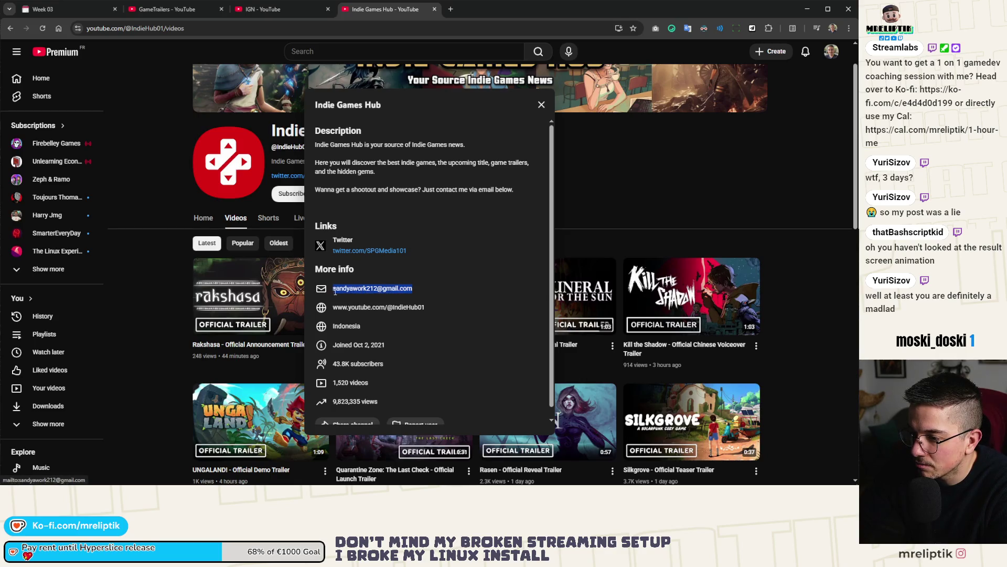
right_click(347, 291)
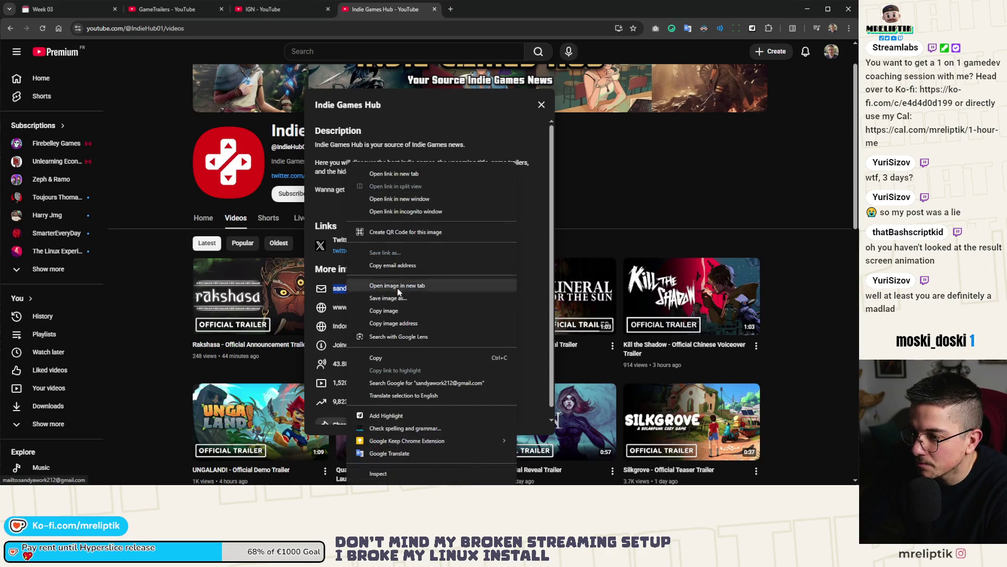
click(383, 311)
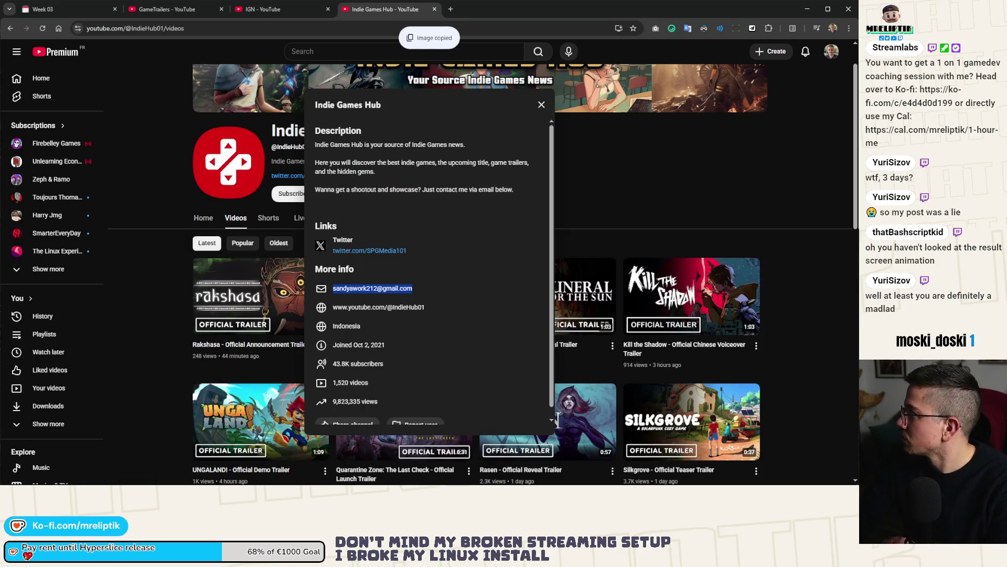
key(alt+Tab)
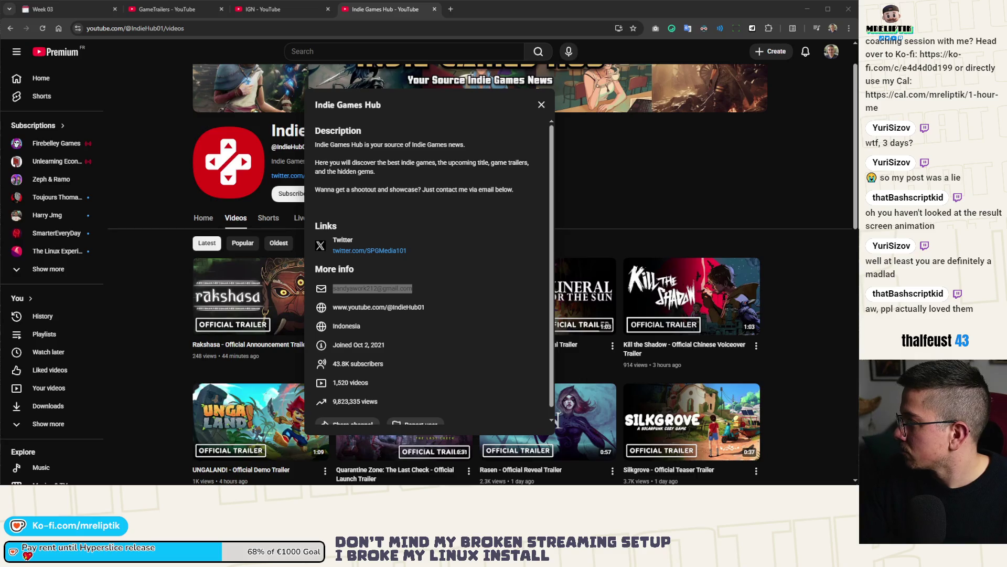
click(373, 288)
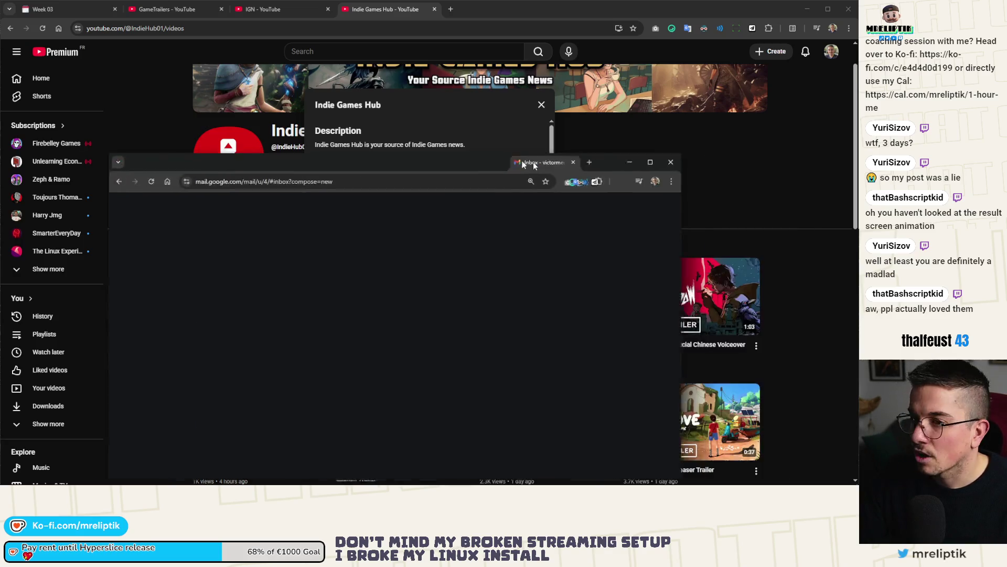
Copy the Indie Games Hub contact e-mail from YouTube and paste it as the draft's recipient.
click(116, 109)
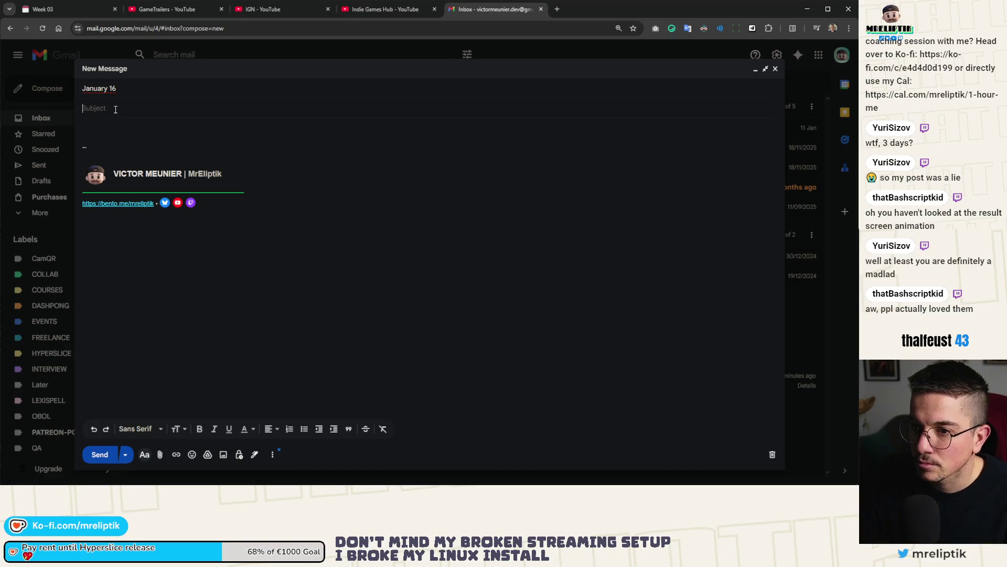
click(366, 10)
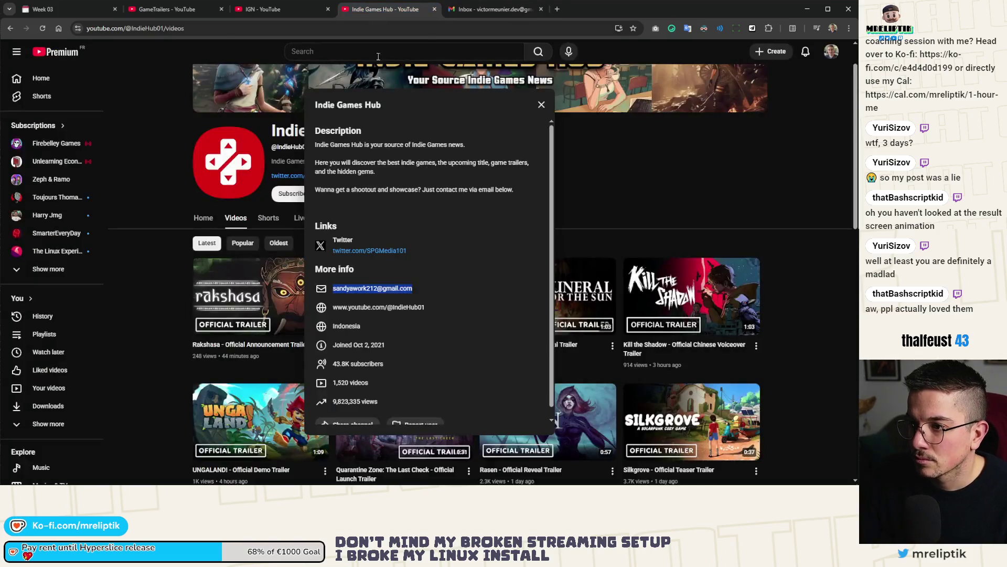
right_click(377, 287)
click(422, 300)
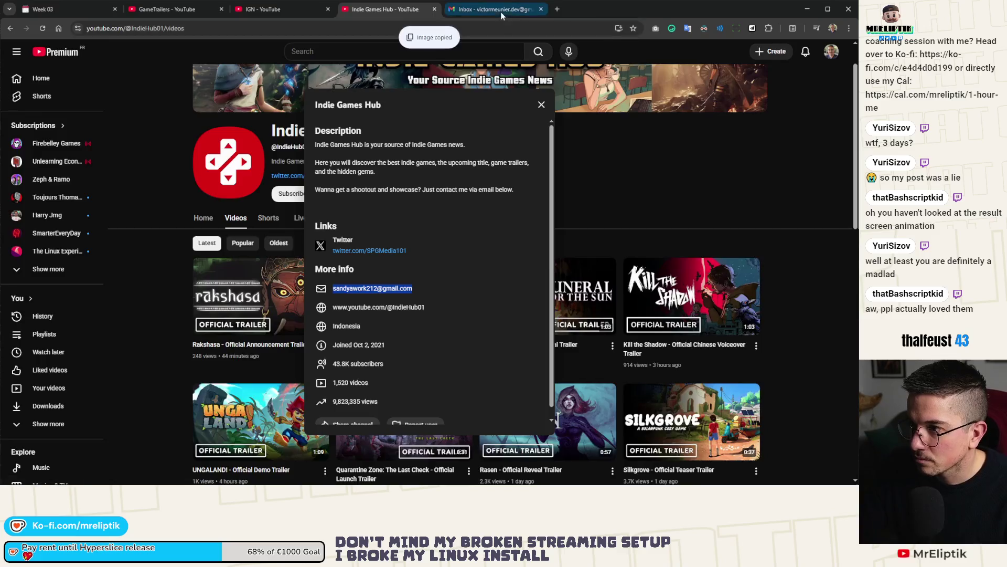
click(496, 9)
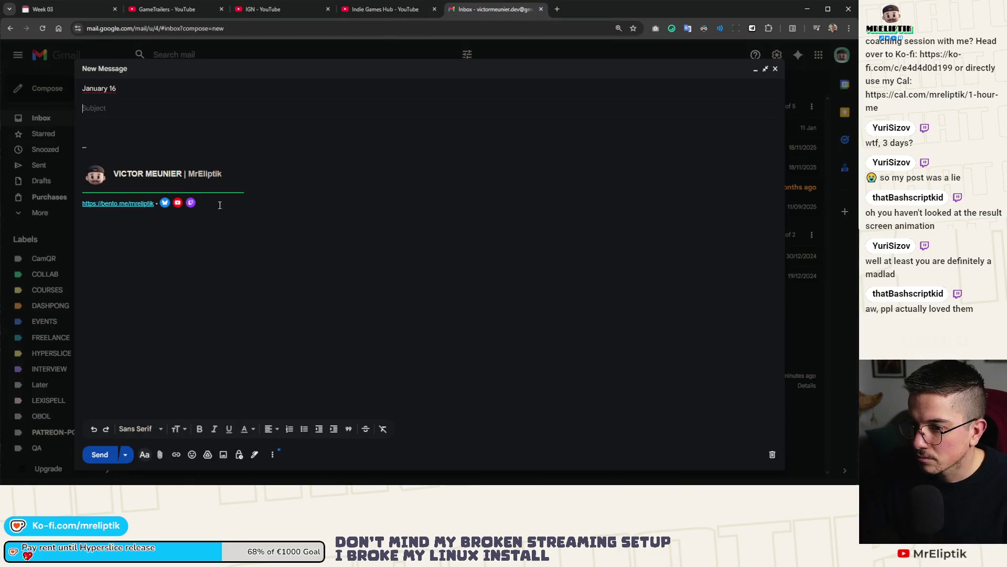
click(144, 95)
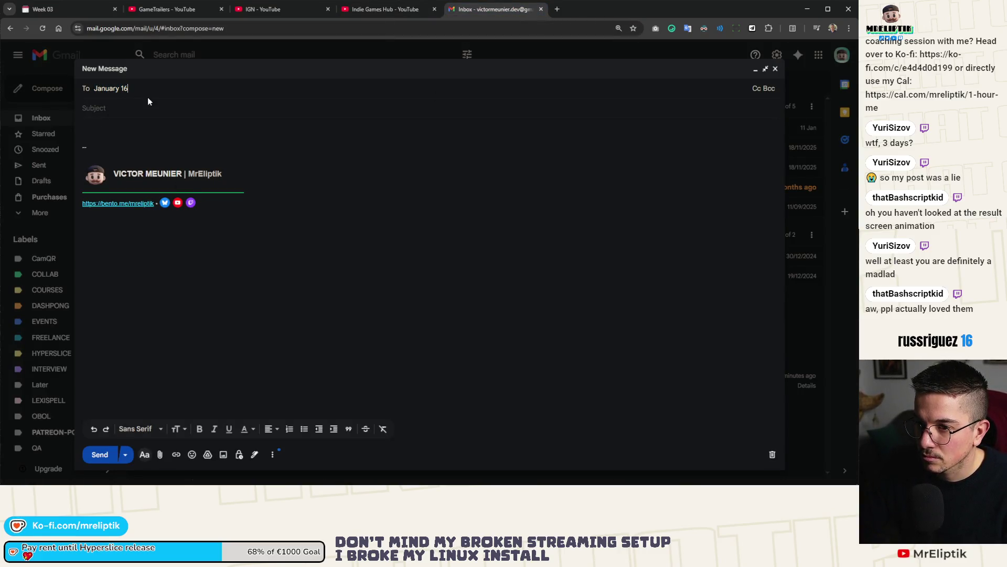
click(382, 9)
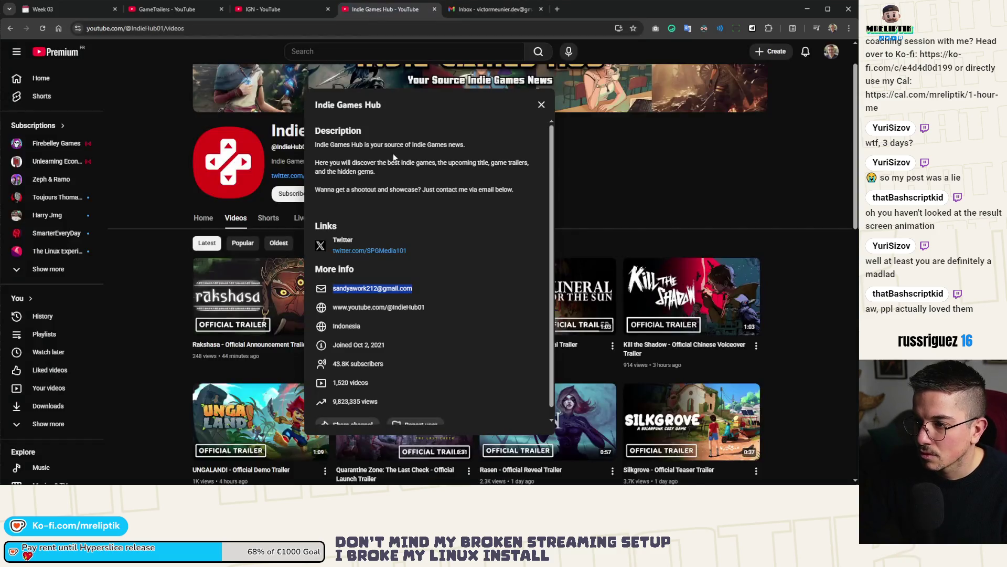
right_click(381, 288)
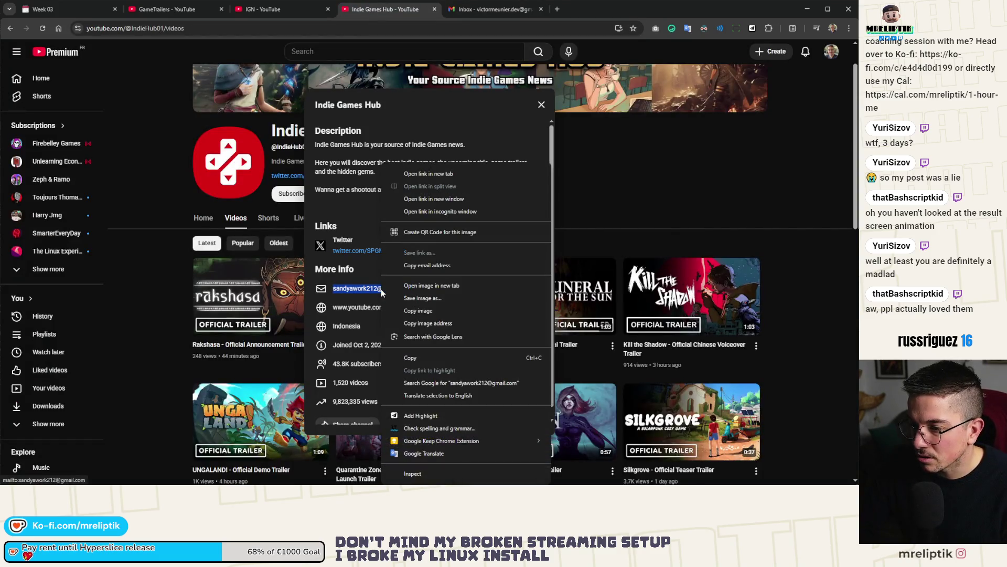
click(420, 358)
key(ctrl+Tab)
key(ctrl+v)
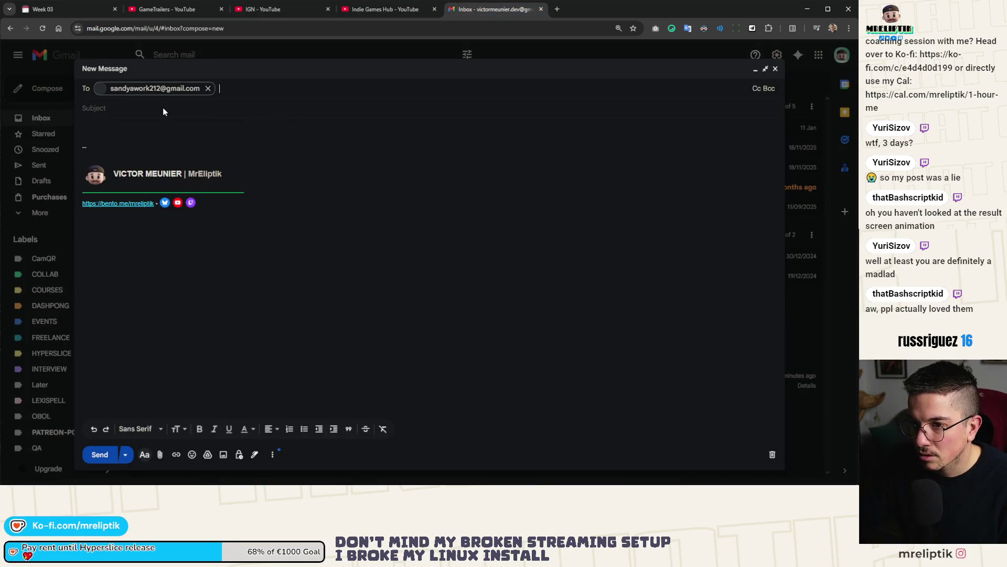
Give the draft the subject 'Hyperslice release trailer (January 16)'.
click(228, 103)
text(Hyperslice )
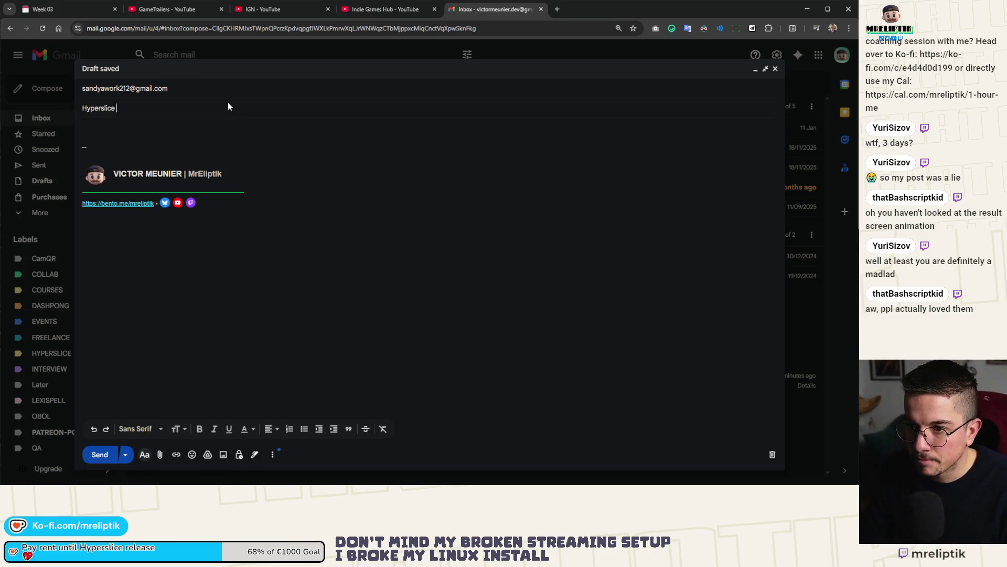
text(release trailer)
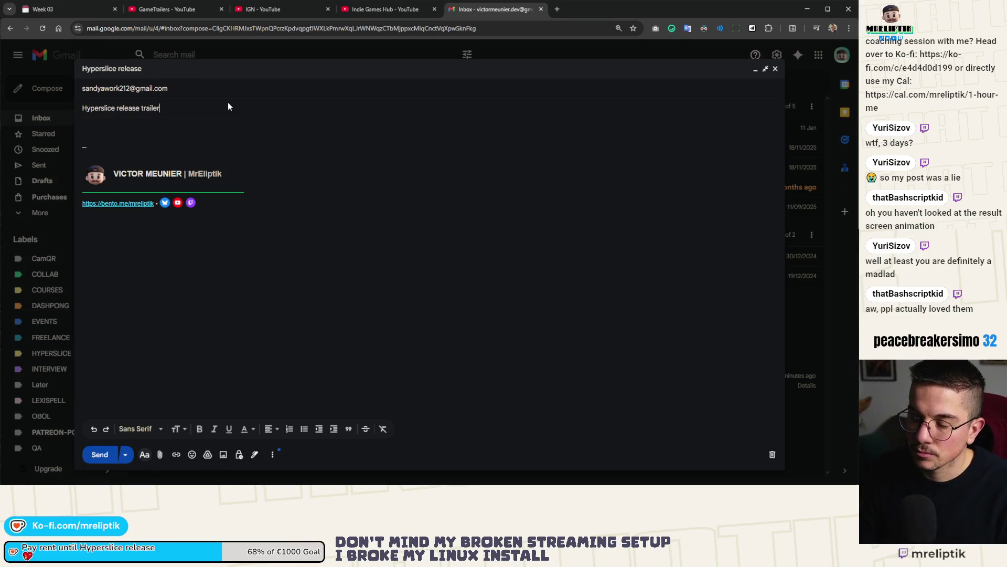
text( -)
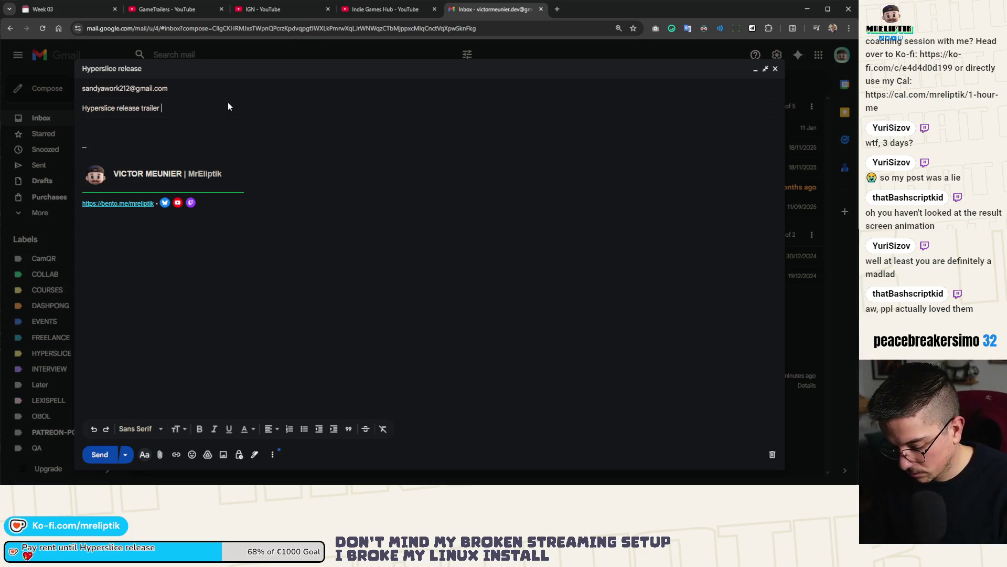
text(()
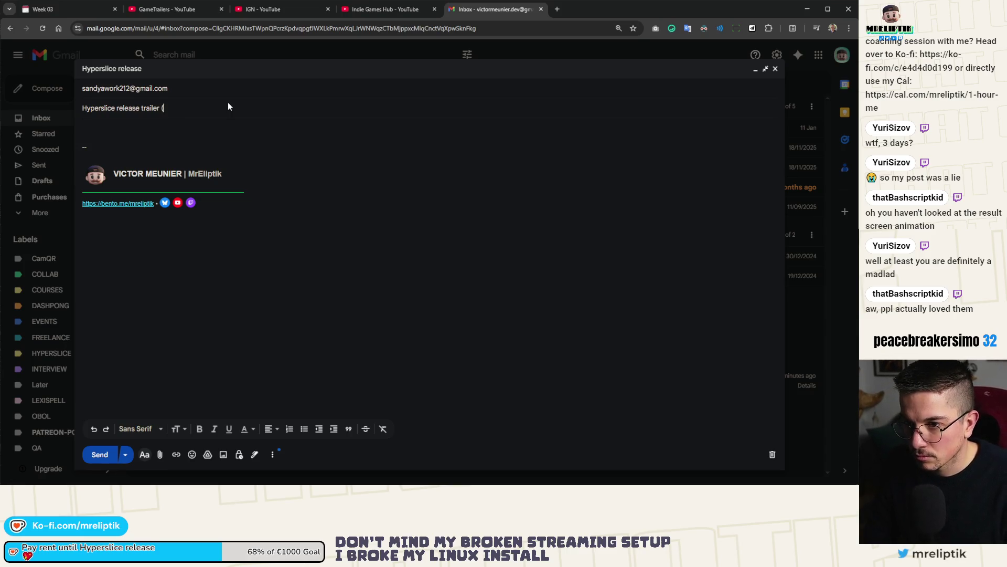
text(January 16 2)
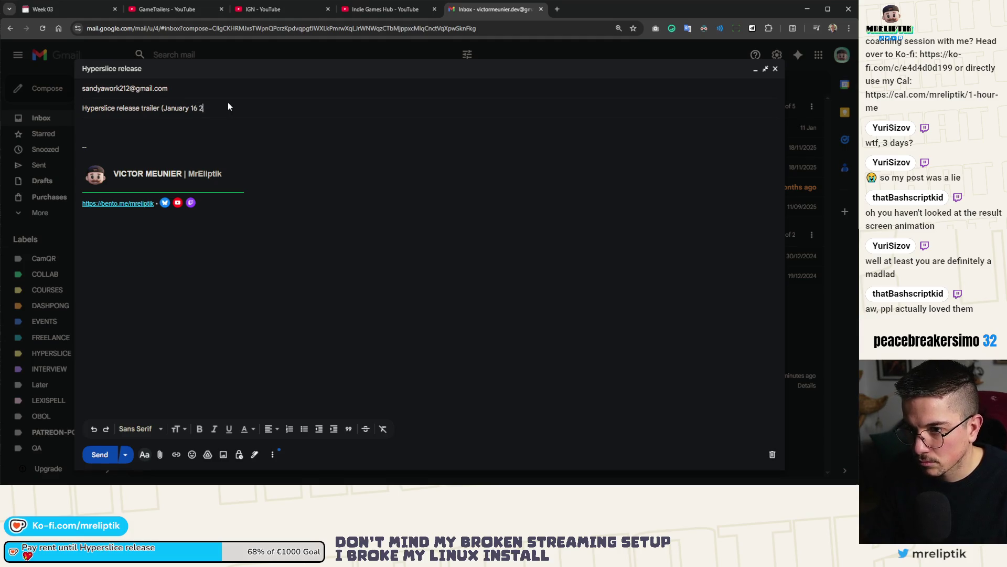
key(BackSpace)
key(BackSpace)
key(BackSpace)
text())
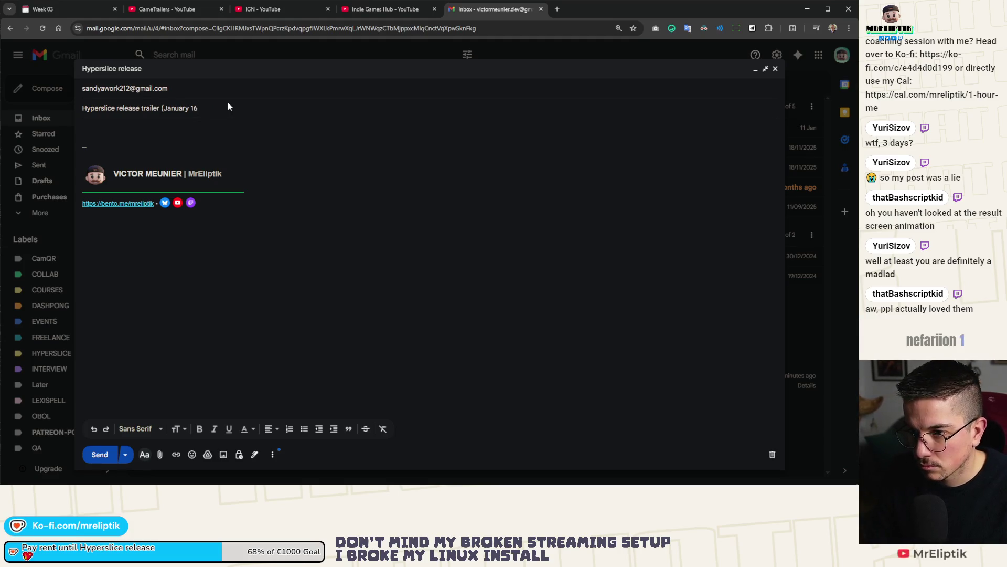
click(394, 15)
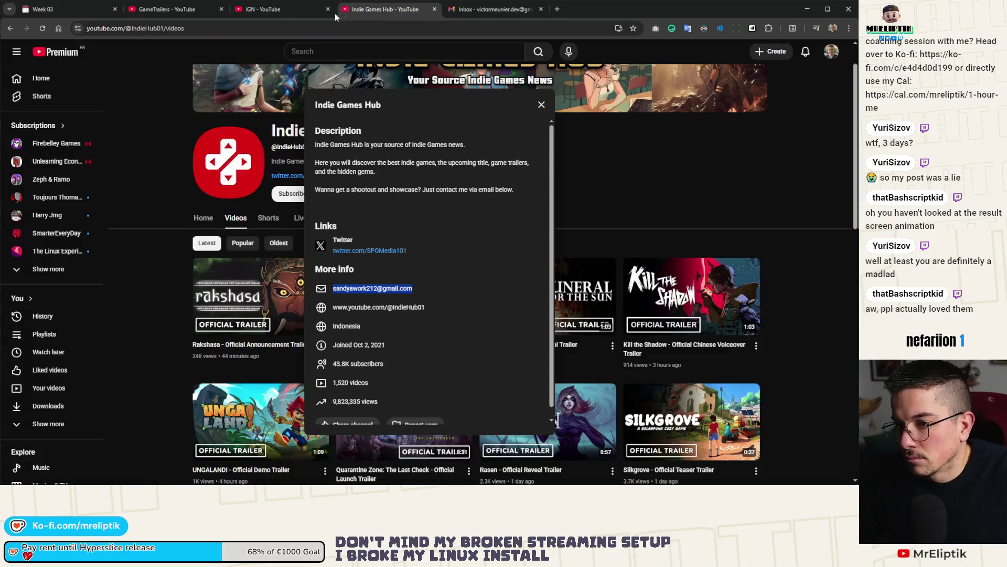
Switch to the GameTrailers channel and open its description and links.
click(280, 13)
click(178, 10)
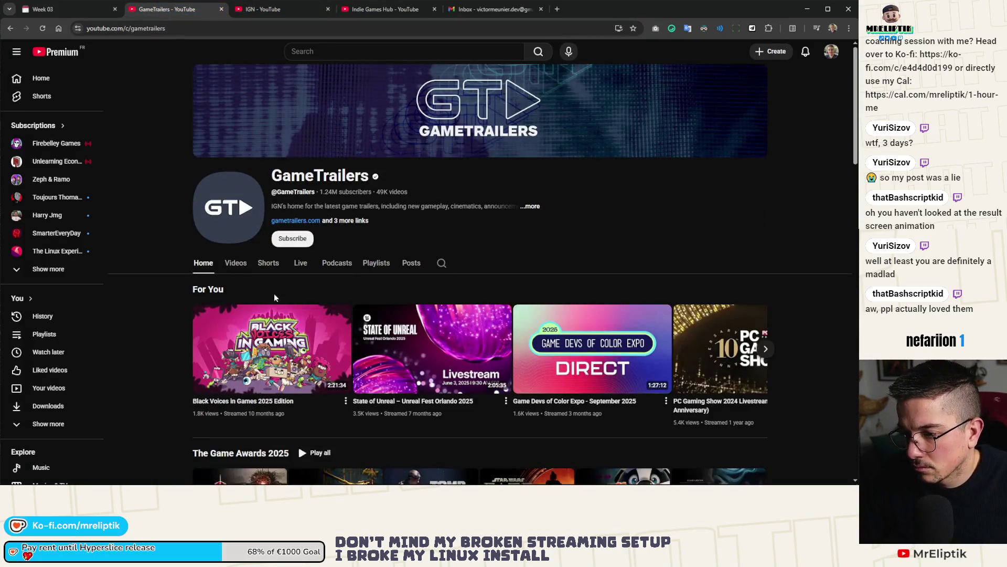
click(355, 221)
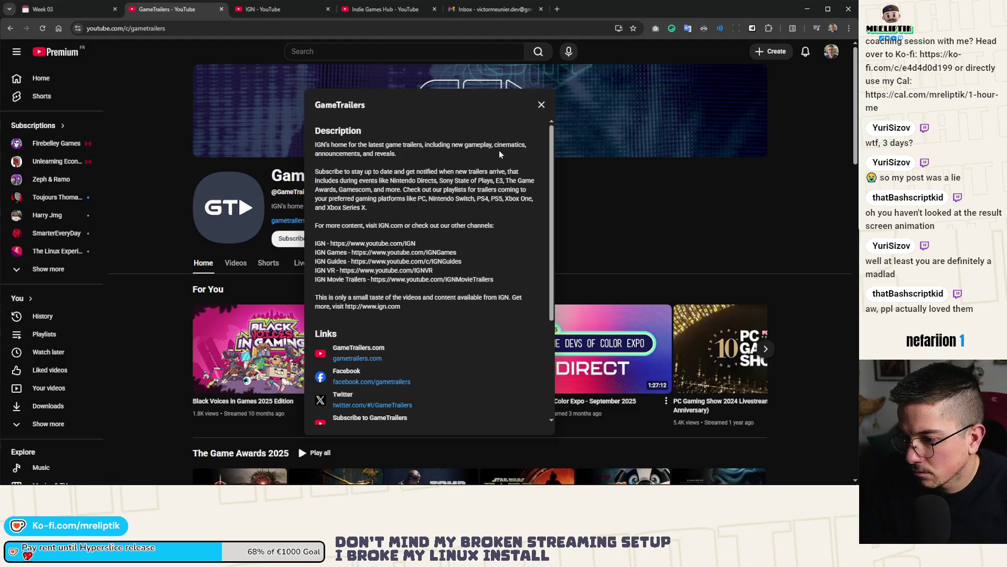
click(275, 196)
Follow the gametrailers.com link past the security warning, then enter gametrailers;com as a new address.
click(284, 221)
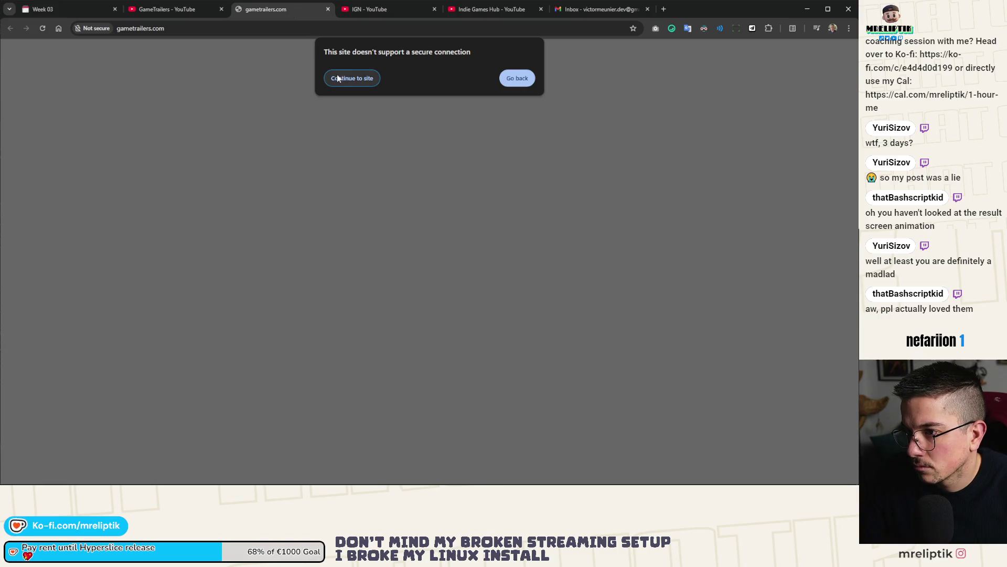
click(346, 78)
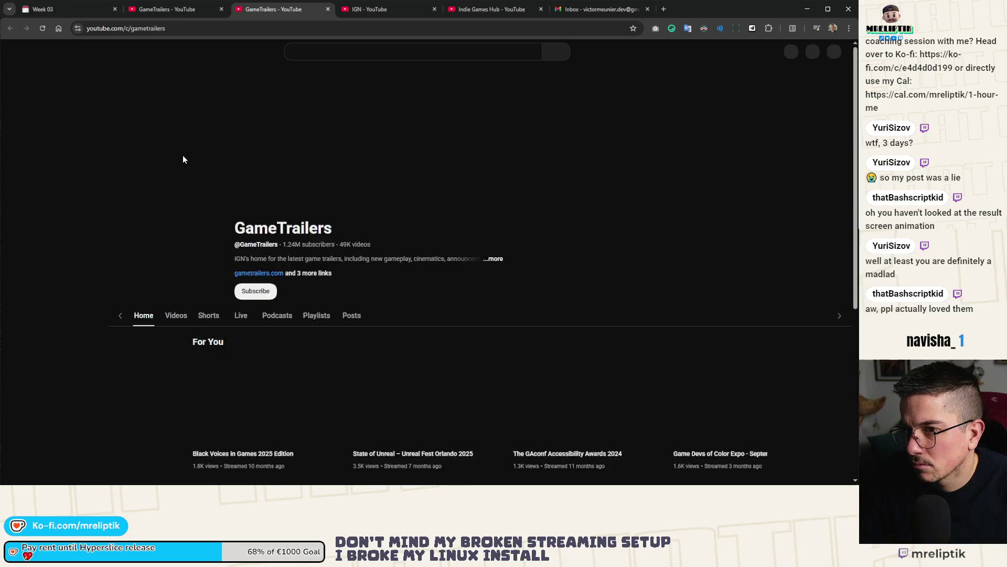
click(314, 222)
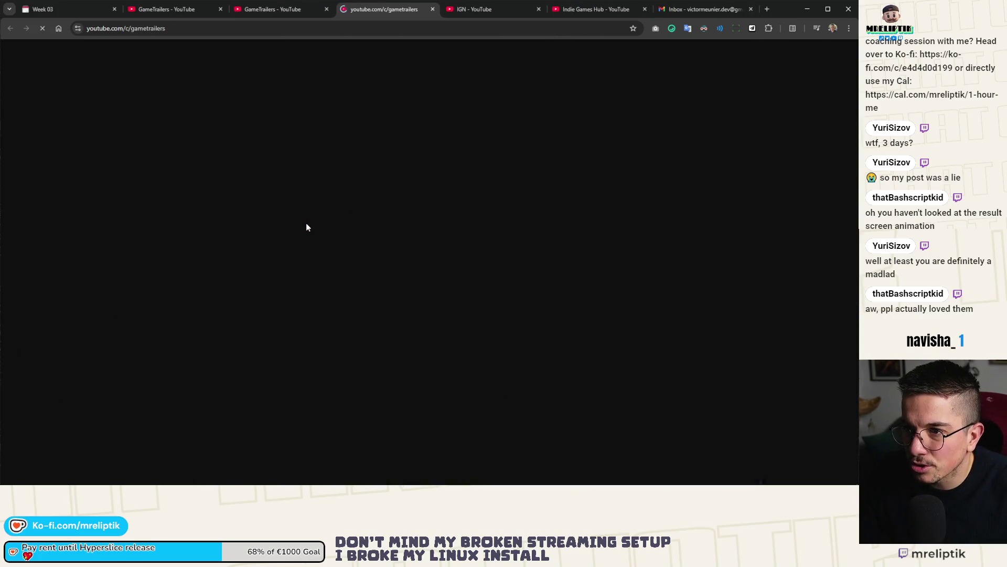
click(302, 28)
text(g)
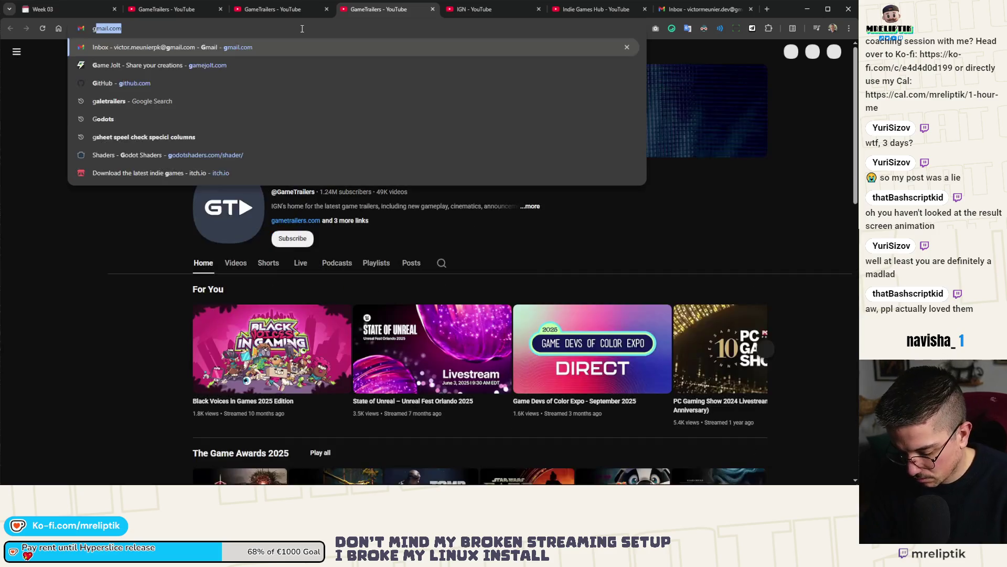
text(ametrailers;com)
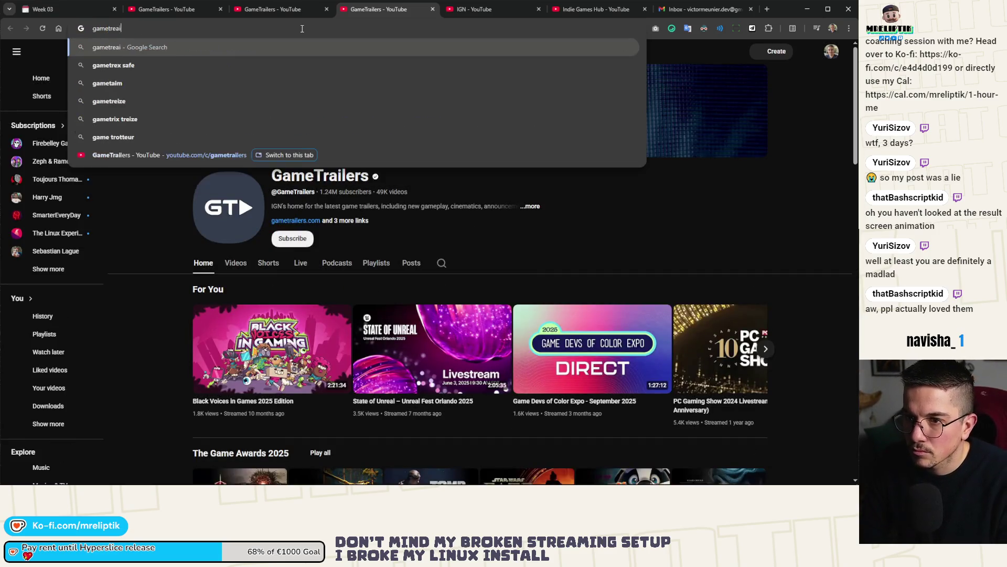
Search the web for gametrailers.com and open the Reddit GameTrailers thread in its own tab.
key(Return)
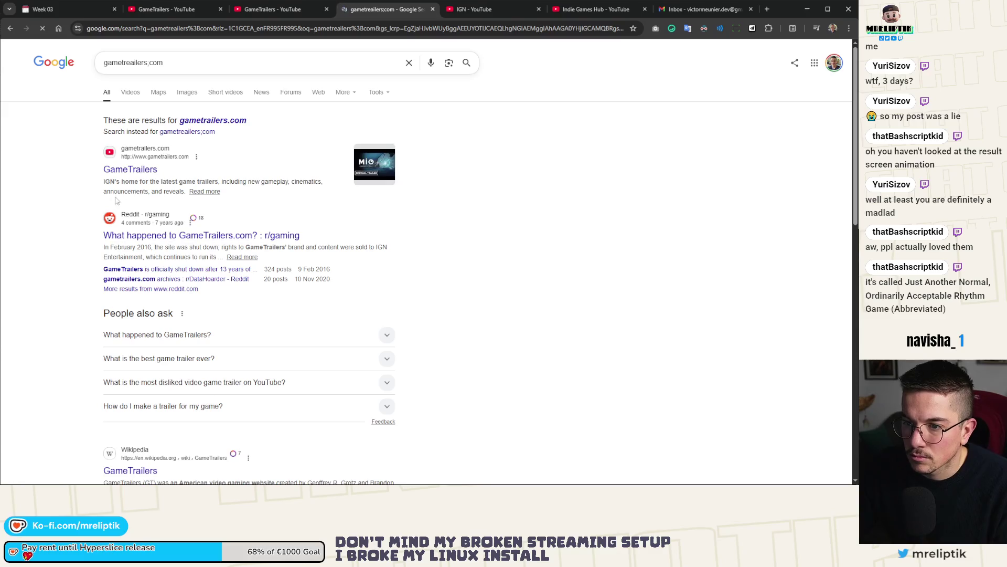
middle_click(172, 235)
scroll(178, 231, down, 3)
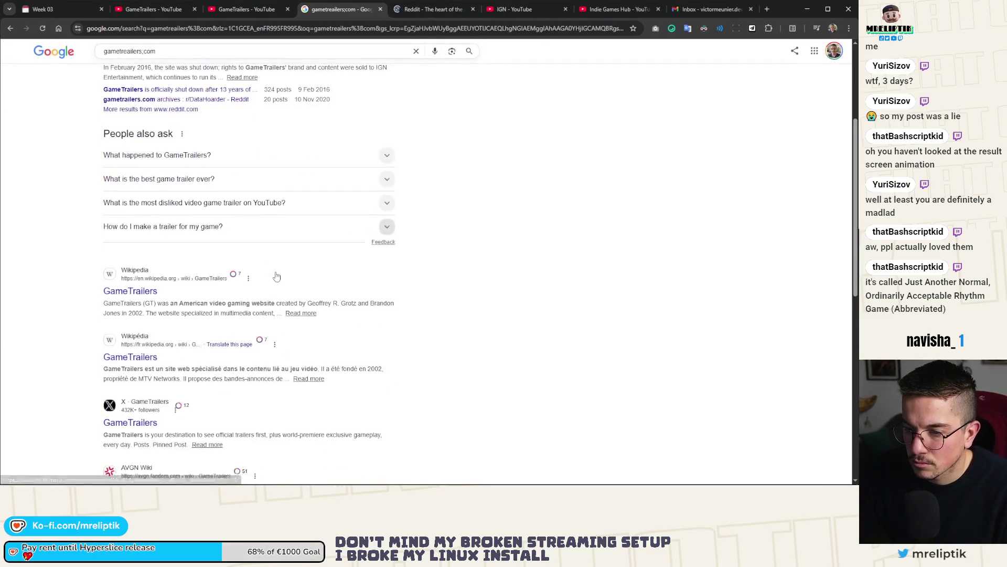
click(429, 9)
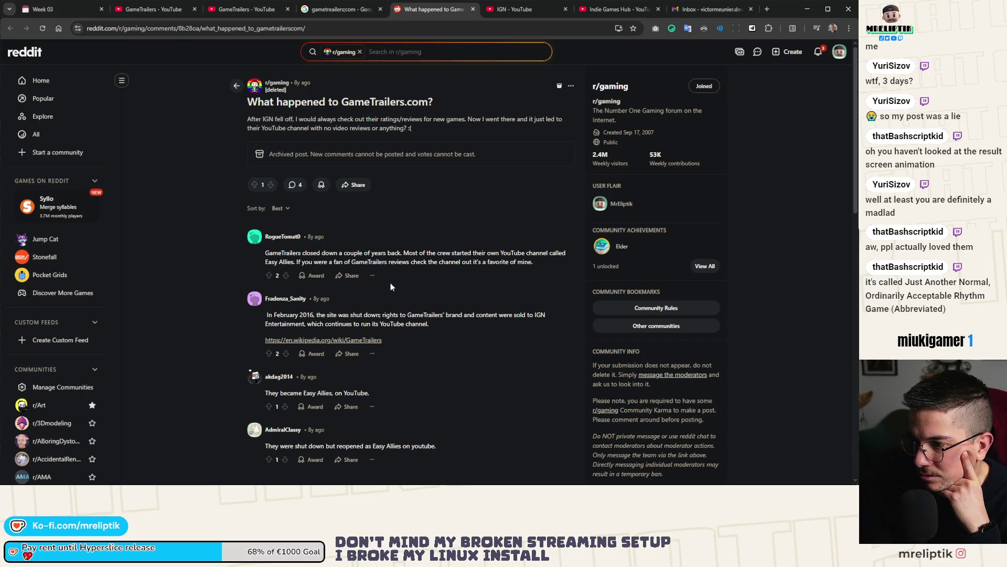
Select 'Easy Allies' in the Reddit comment and search Google for it in a new tab.
triple_click(296, 264)
click(266, 265)
drag(265, 265, 295, 263)
right_click(295, 263)
click(336, 295)
Open the GameTrailers X profile from the results, then close the Reddit thread tab.
click(304, 9)
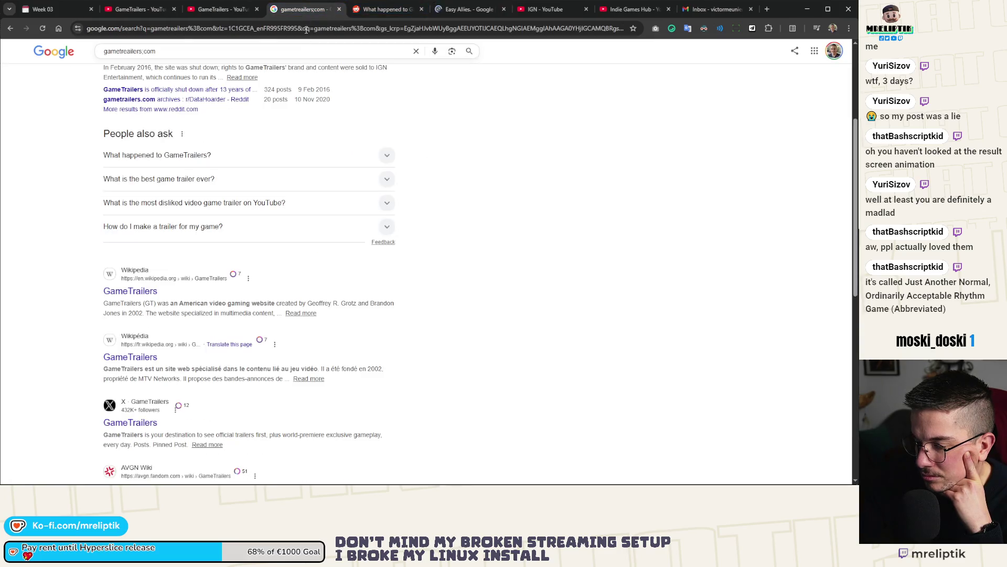
scroll(121, 380, down, 2)
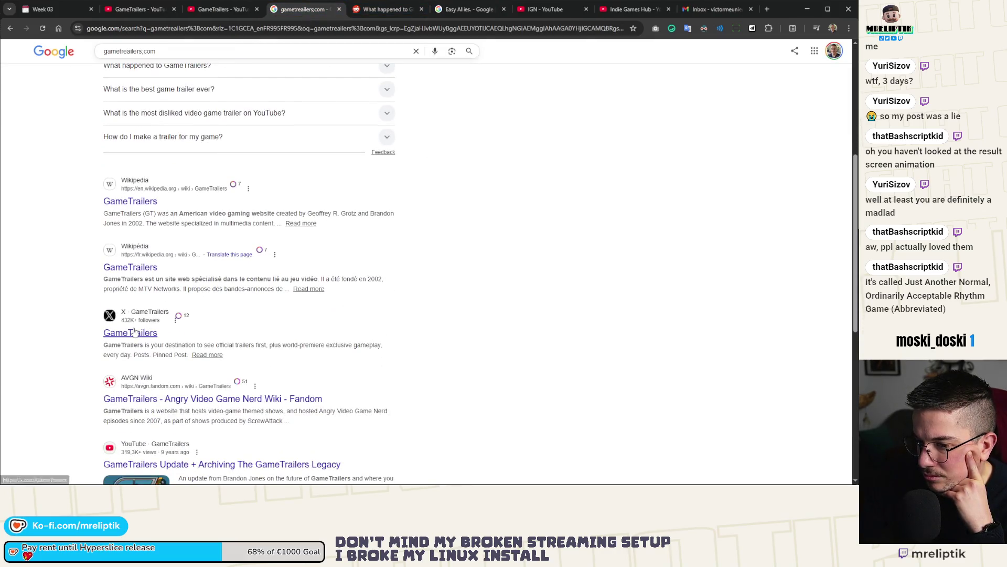
click(131, 332)
click(385, 9)
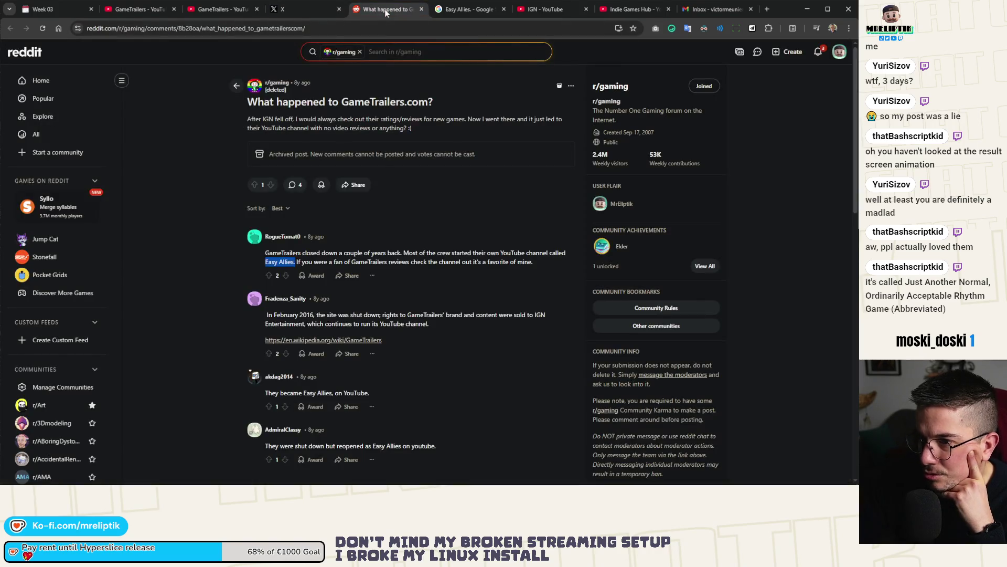
middle_click(385, 9)
click(230, 10)
scroll(202, 169, down, 4)
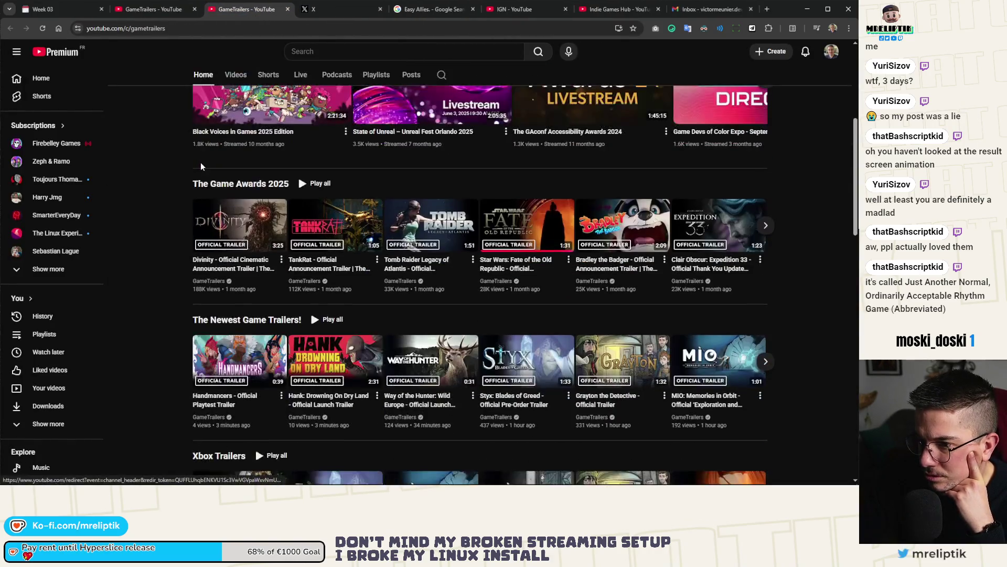
Look through the GameTrailers channel's Posts tab, then return to its Home page.
scroll(202, 168, up, 2)
scroll(315, 225, up, 2)
click(402, 219)
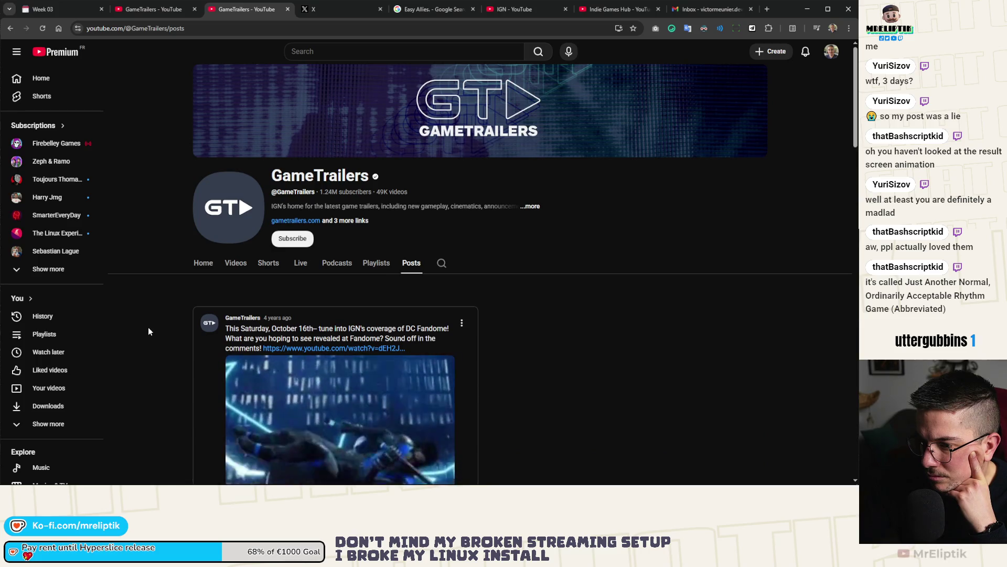
scroll(148, 327, down, 4)
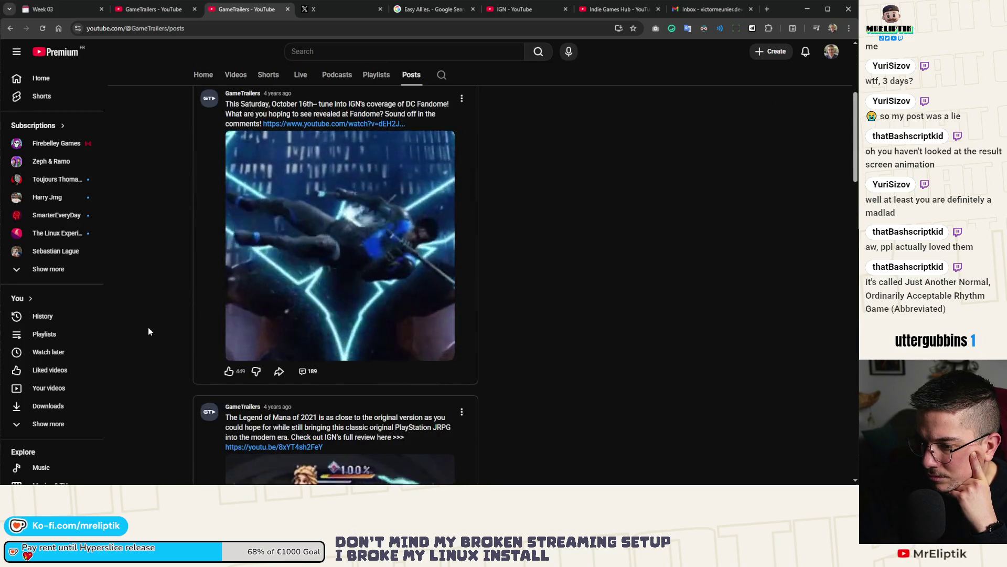
scroll(148, 327, up, 4)
click(204, 266)
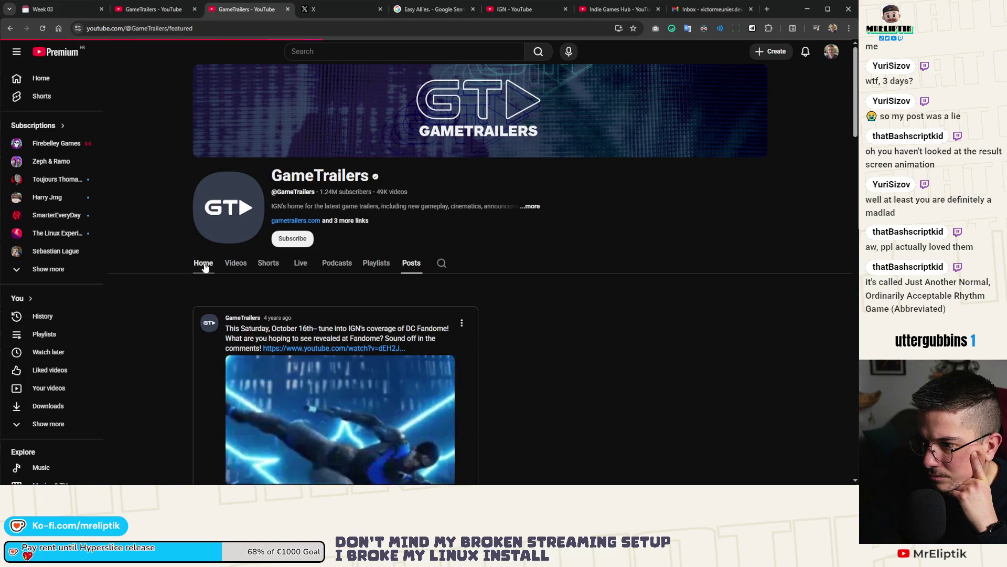
List the channel's videos and open its full description and links.
scroll(154, 306, down, 3)
scroll(158, 304, up, 3)
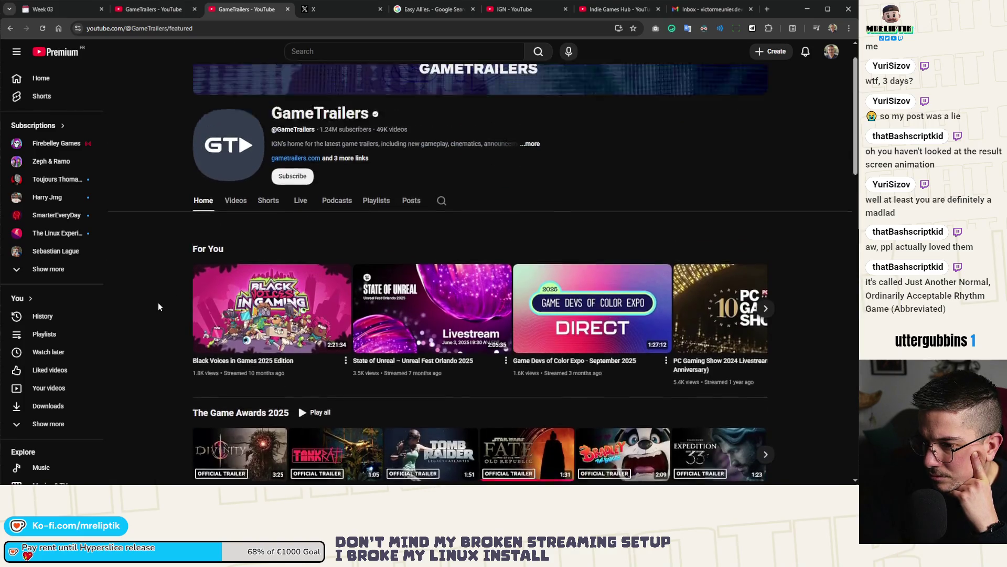
click(229, 270)
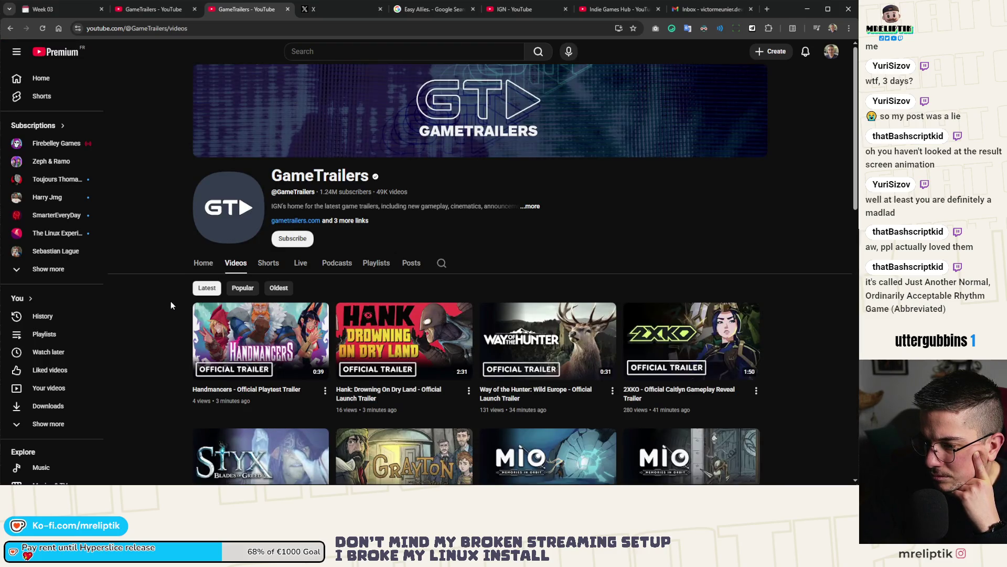
click(534, 206)
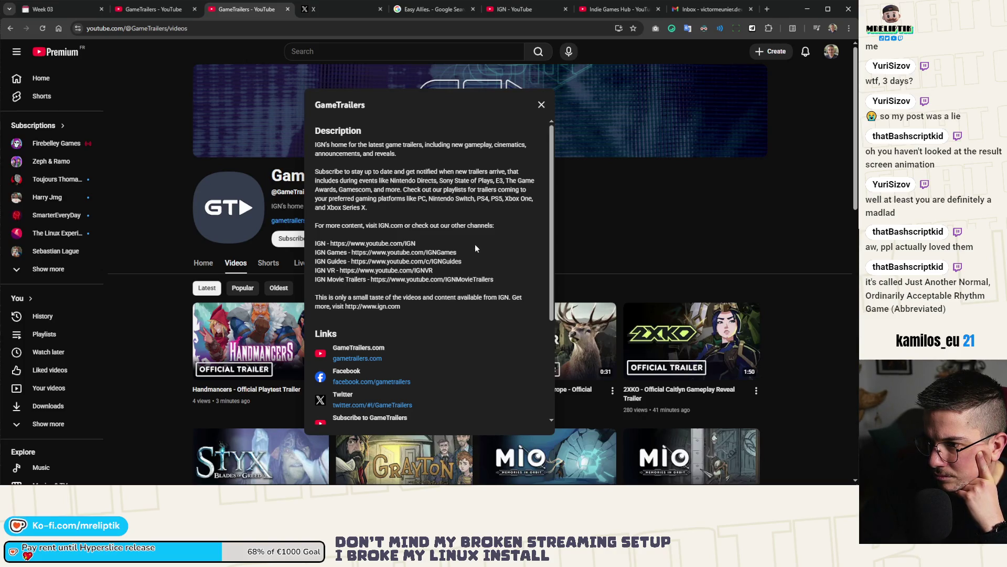
click(332, 14)
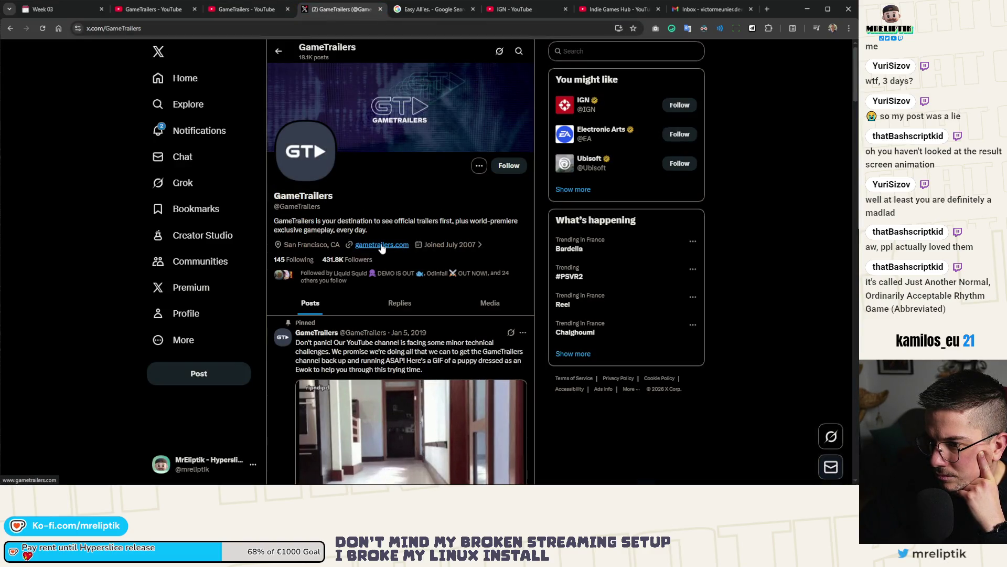
Follow the X profile's gametrailers.com link, glance at X notifications, then close that X tab.
click(381, 245)
key(ctrl+Page_Up)
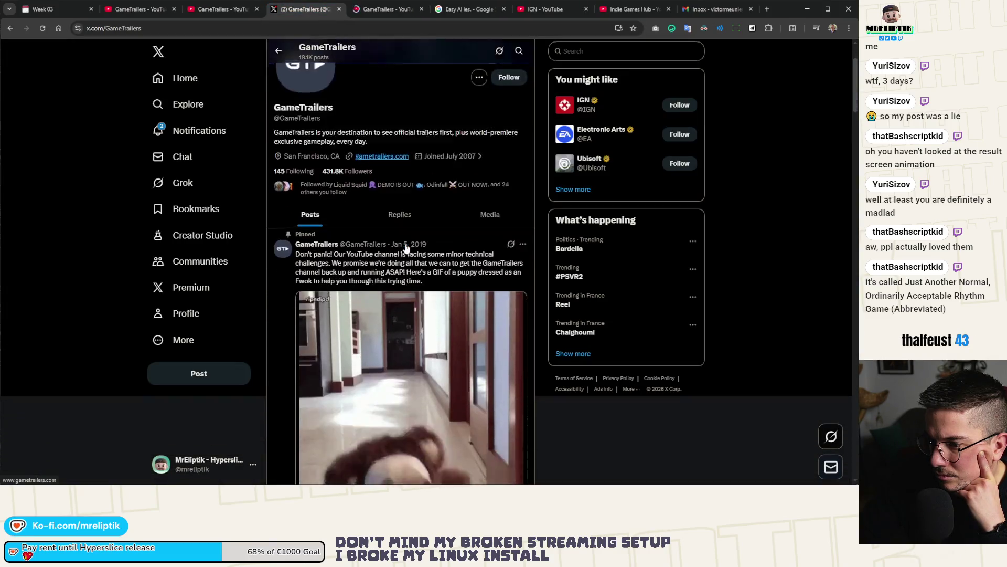
scroll(406, 248, down, 4)
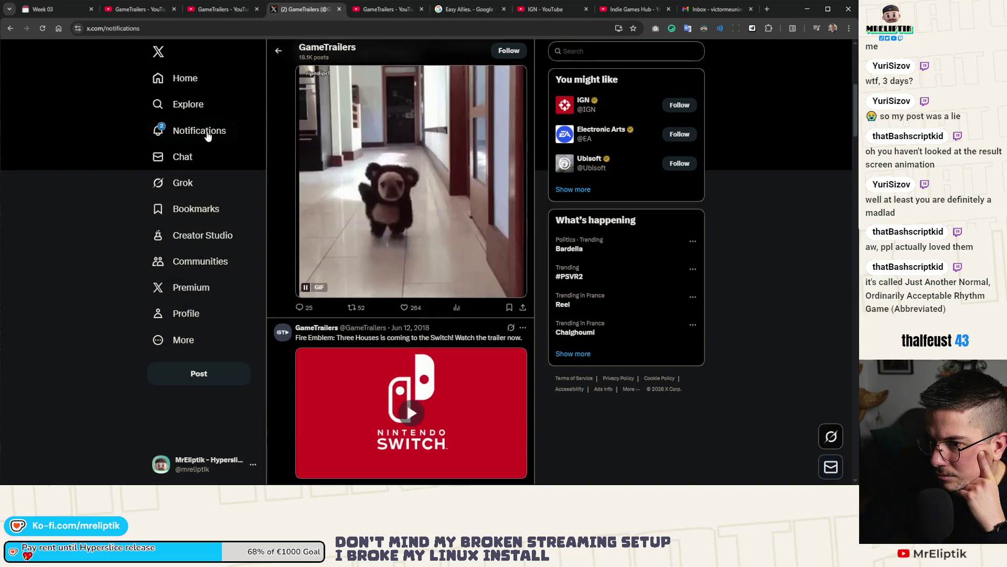
click(207, 136)
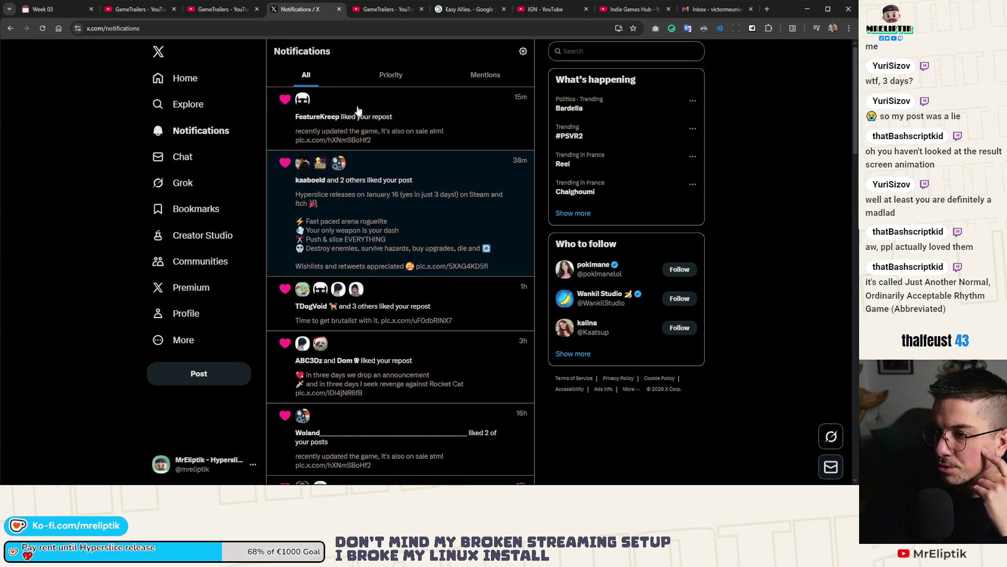
click(368, 10)
middle_click(295, 12)
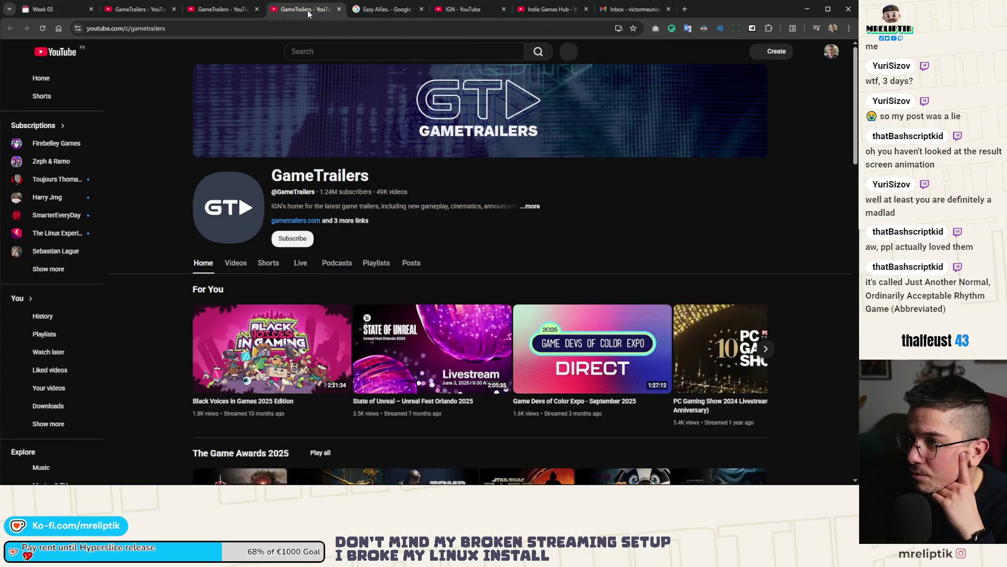
Close the duplicate GameTrailers tab and open the Easy Allies YouTube channel result.
middle_click(307, 10)
click(124, 162)
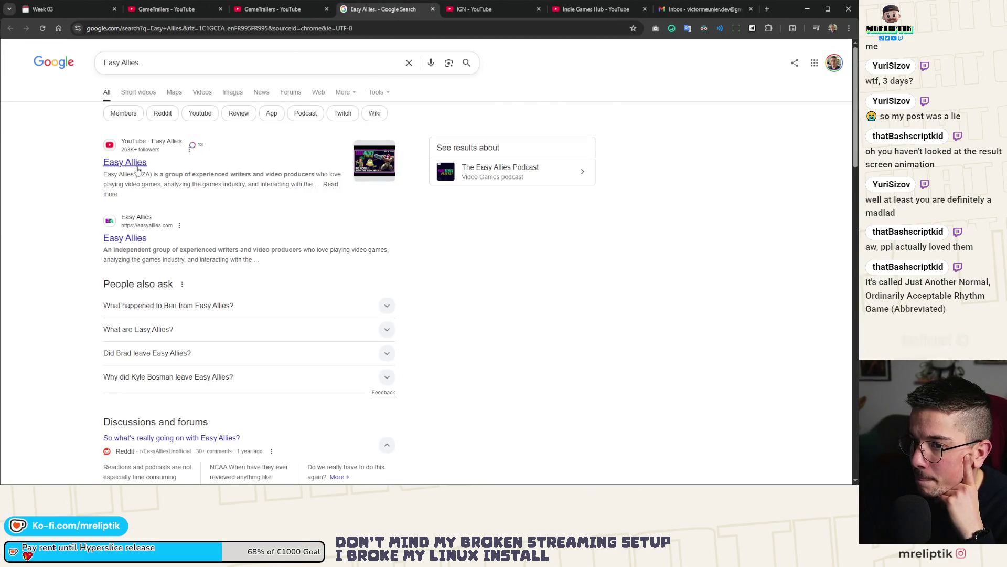
drag(472, 9, 367, 8)
scroll(417, 223, up, 10)
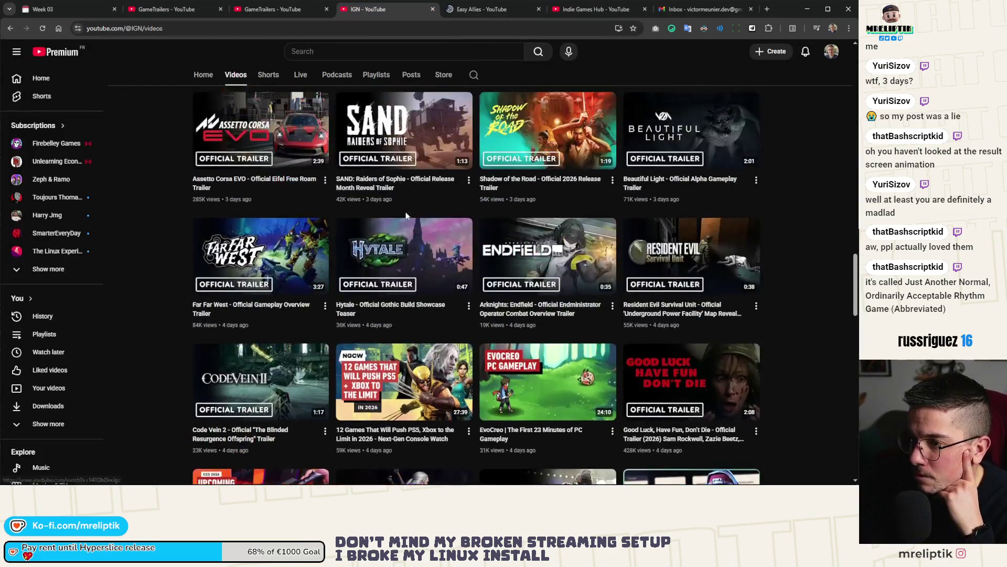
scroll(418, 223, up, 10)
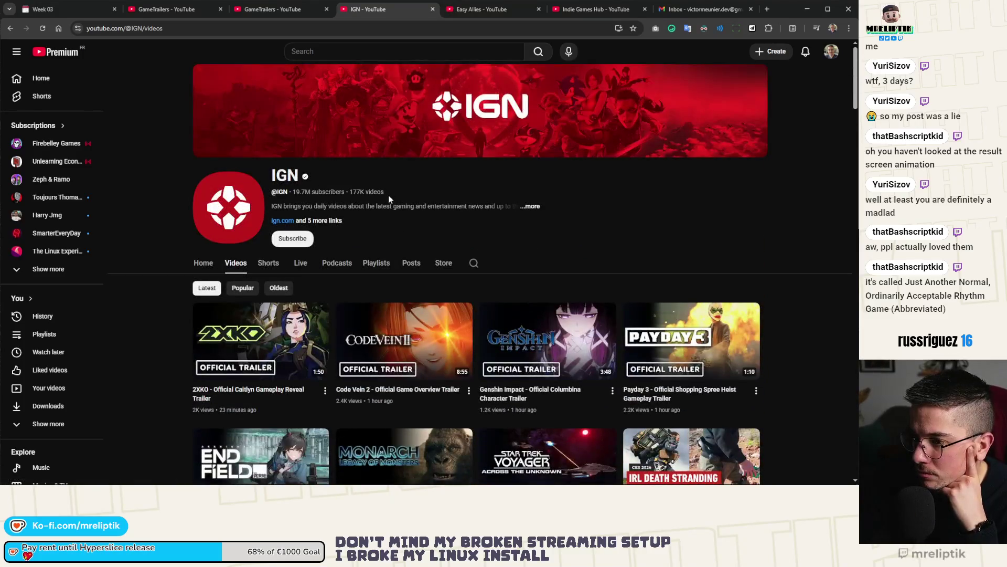
Expand the IGN channel's full description and open its ign.com website link.
click(533, 207)
scroll(399, 273, down, 3)
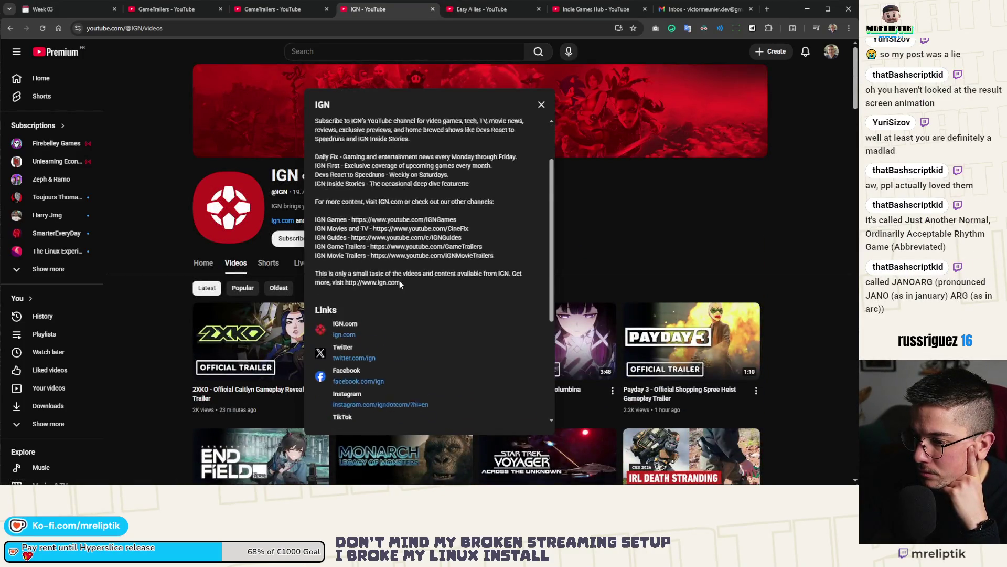
click(343, 250)
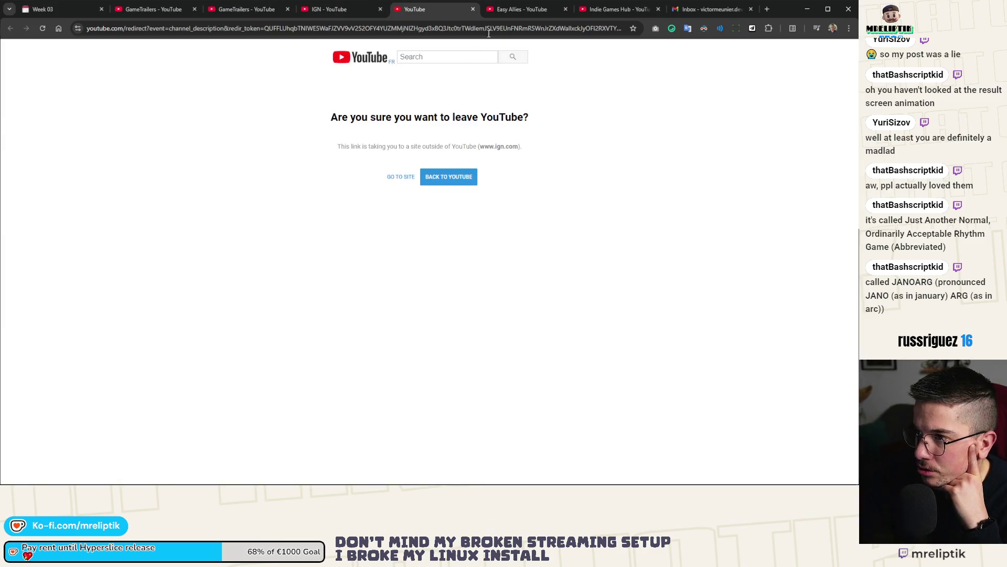
click(353, 9)
scroll(380, 238, down, 3)
scroll(381, 238, up, 5)
Continue on to the IGN website, then view the Indie Games Hub and Easy Allies channels.
click(410, 17)
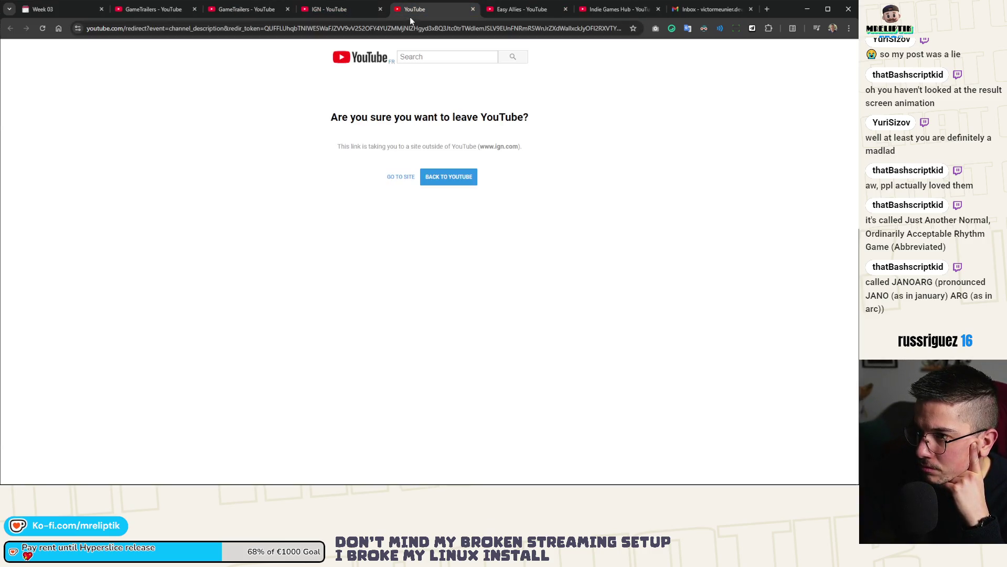
click(400, 177)
click(619, 9)
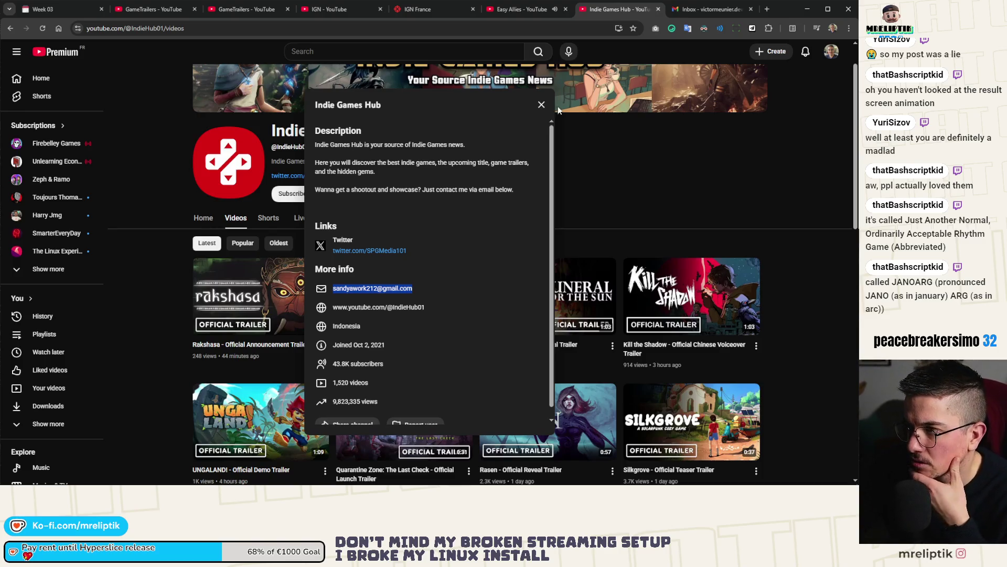
click(523, 9)
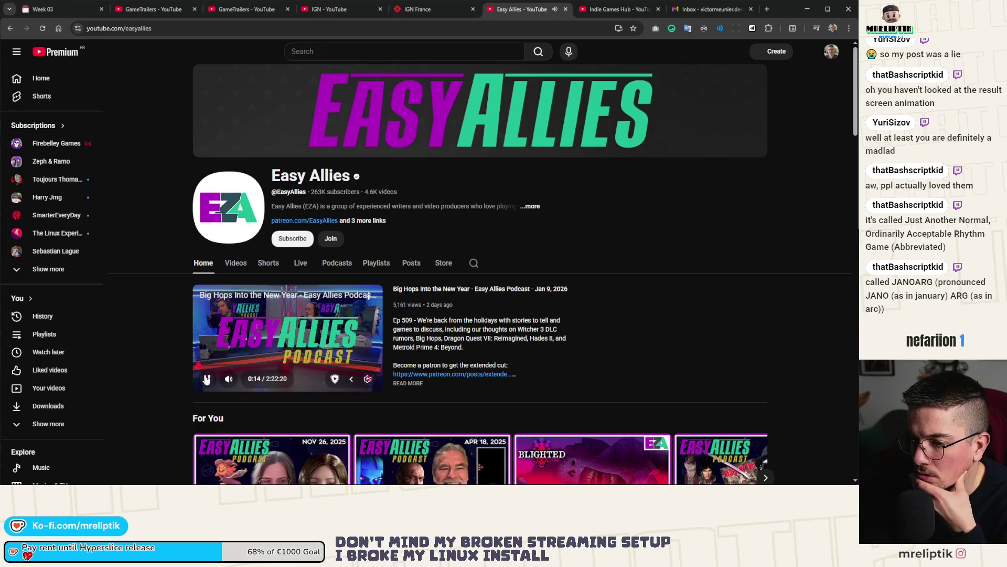
Scroll through Easy Allies' uploaded videos, then return to the 'Hyperslice release trailer (January 16)' draft.
click(236, 264)
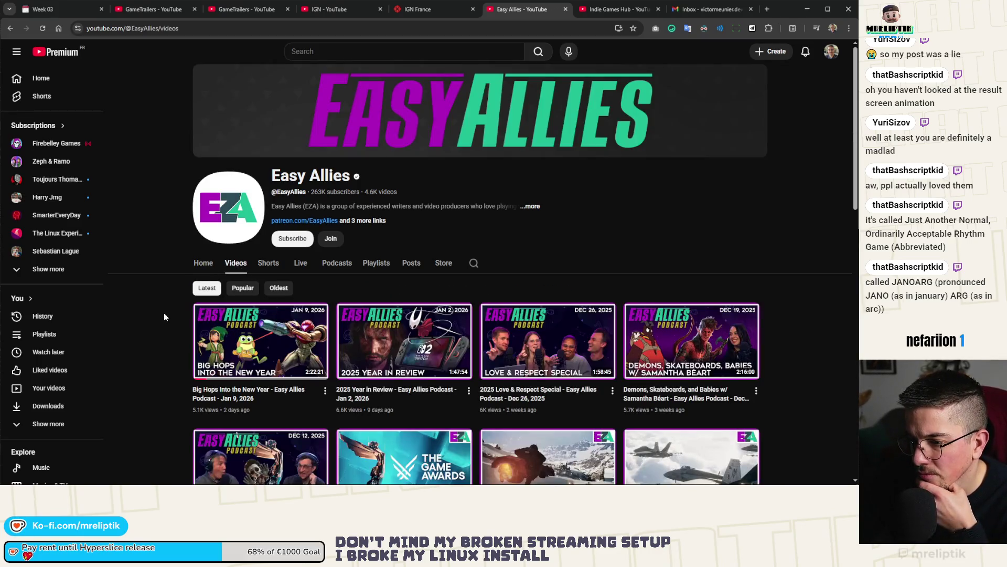
scroll(164, 317, down, 3)
scroll(164, 313, down, 7)
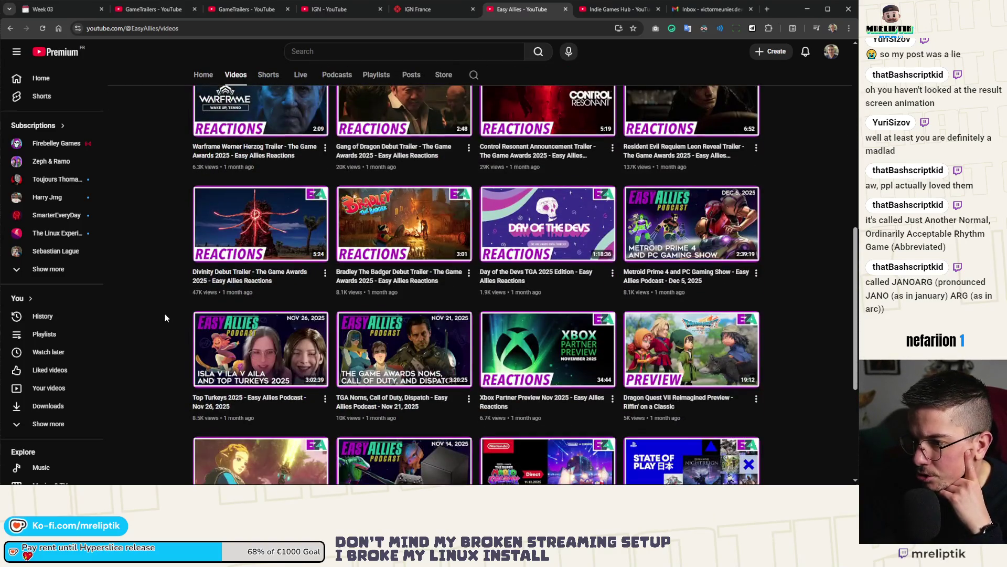
scroll(157, 323, down, 5)
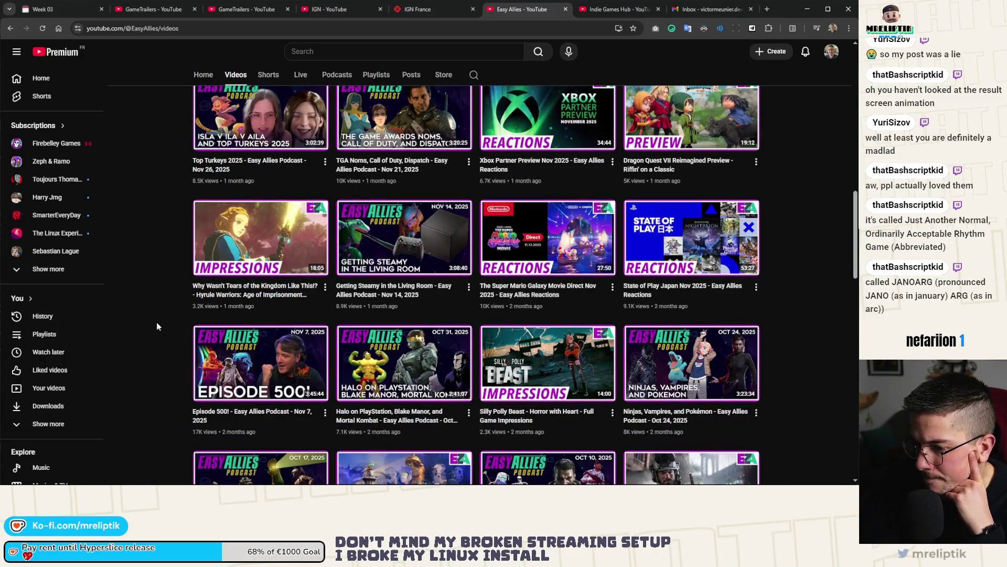
scroll(156, 322, down, 3)
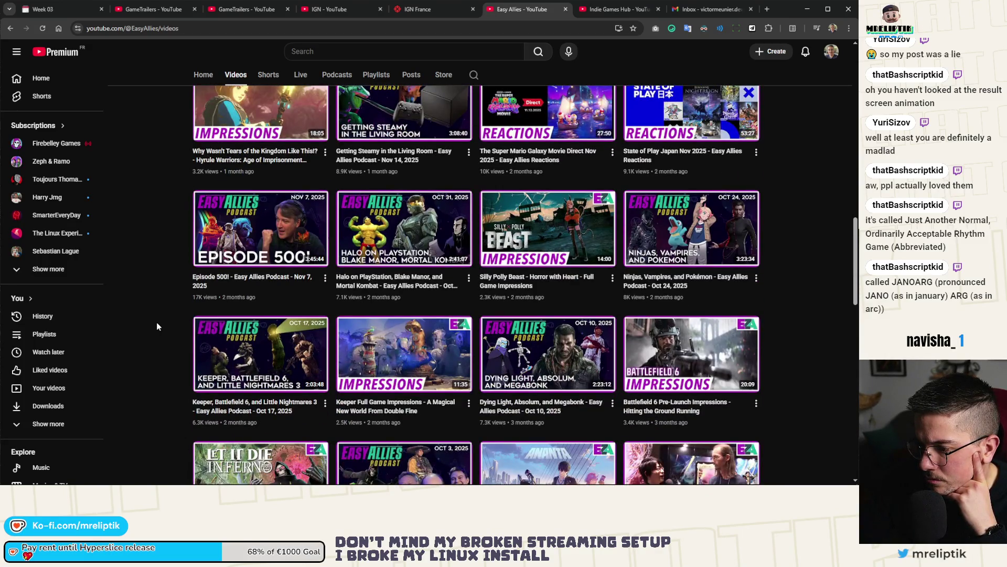
scroll(156, 323, down, 8)
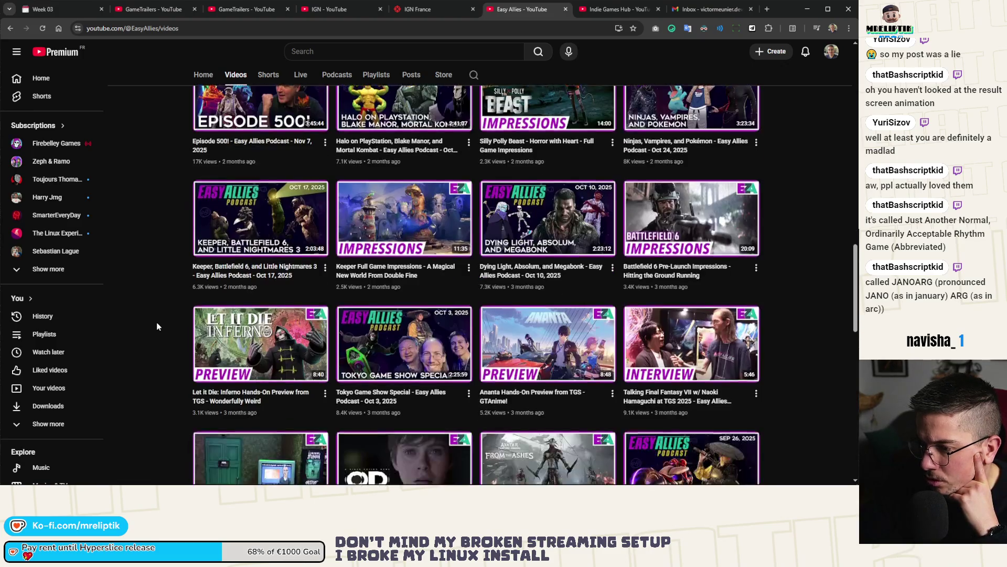
scroll(156, 327, down, 7)
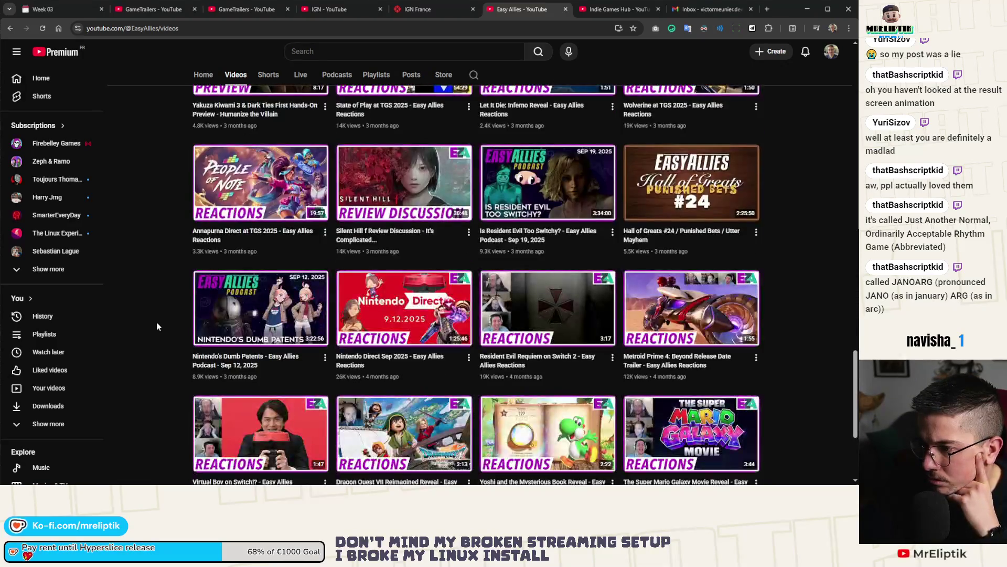
scroll(156, 326, down, 4)
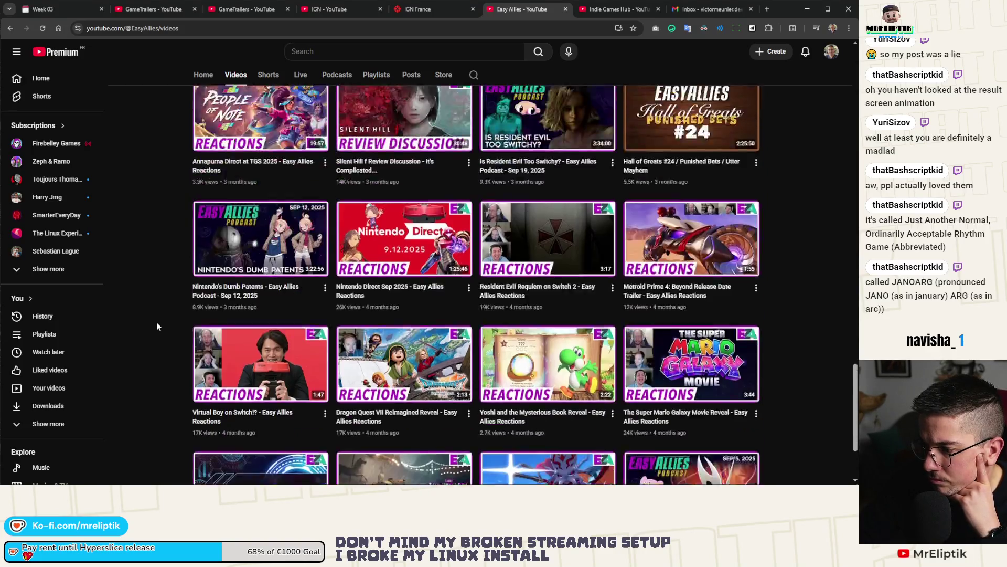
scroll(209, 348, up, 20)
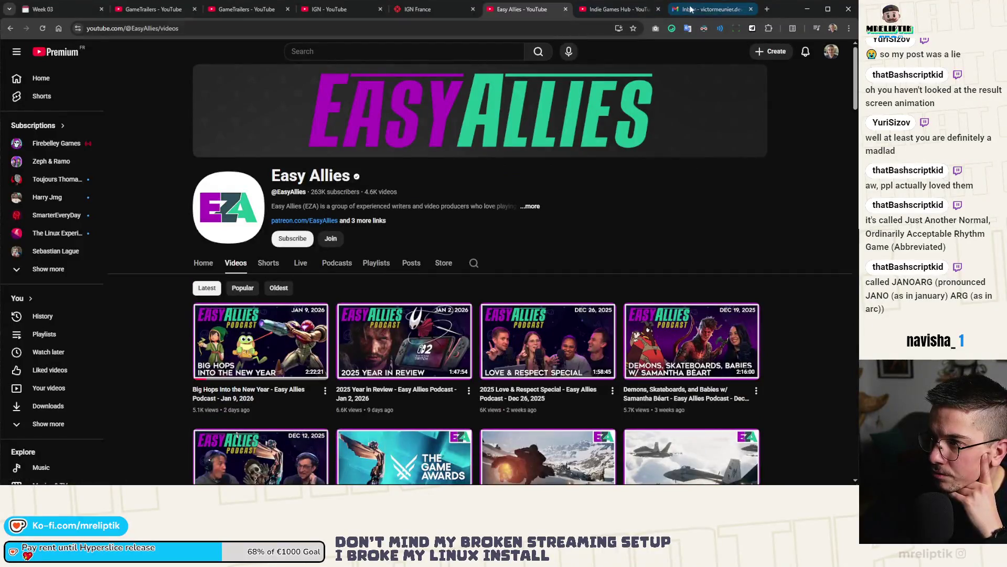
click(691, 9)
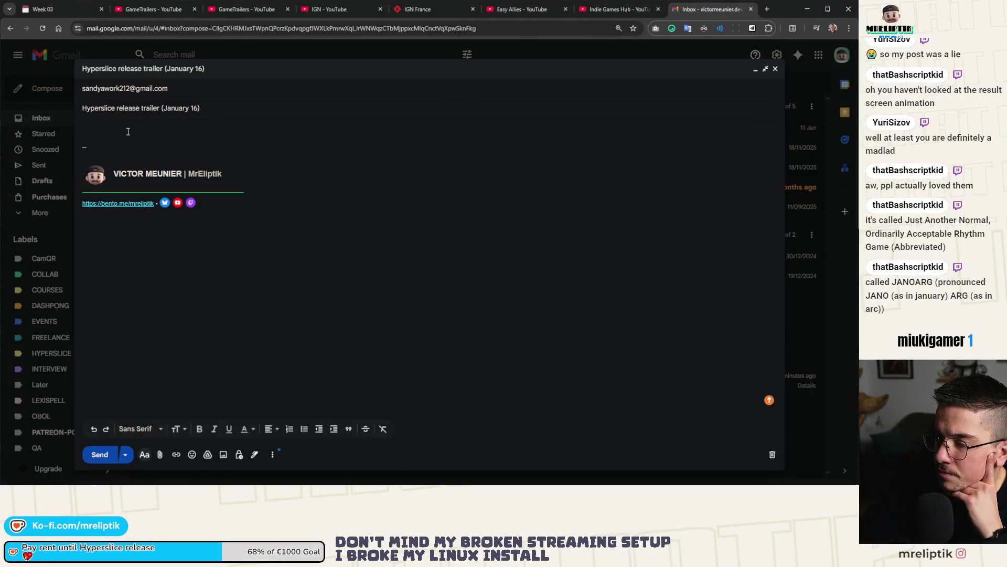
Copy the 'Indie Games Hub' channel name and follow its Twitter link to the X profile.
click(607, 10)
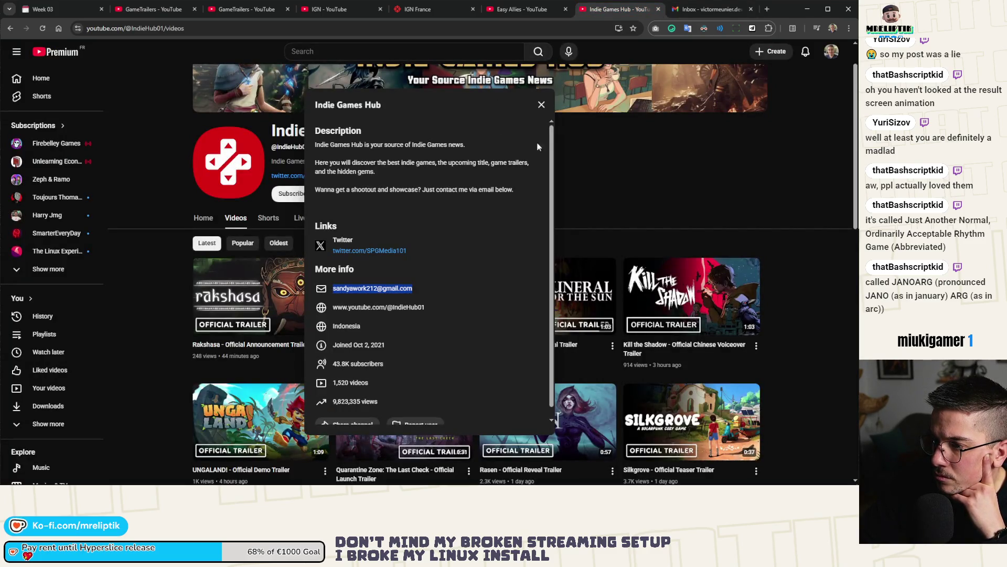
click(542, 104)
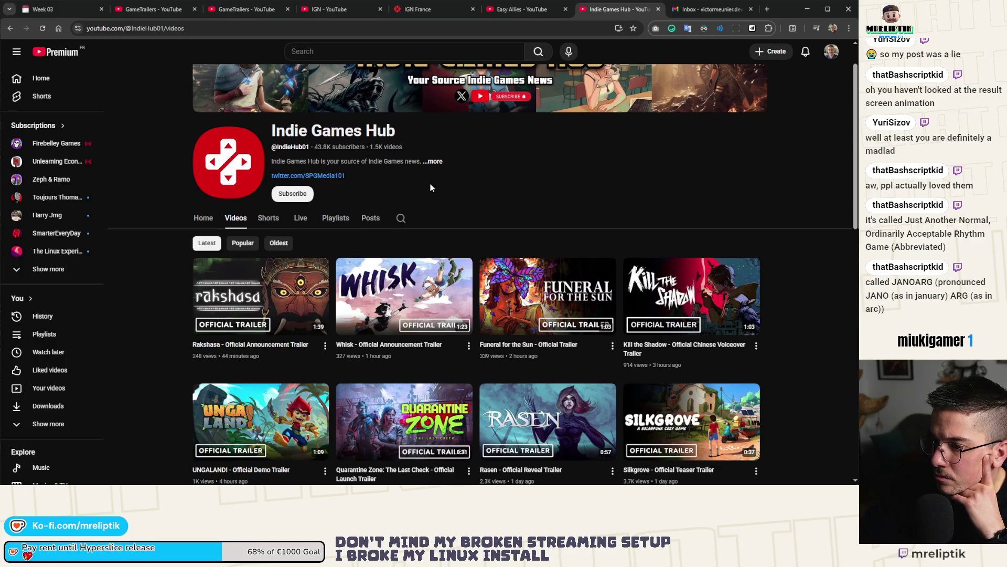
scroll(352, 152, up, 1)
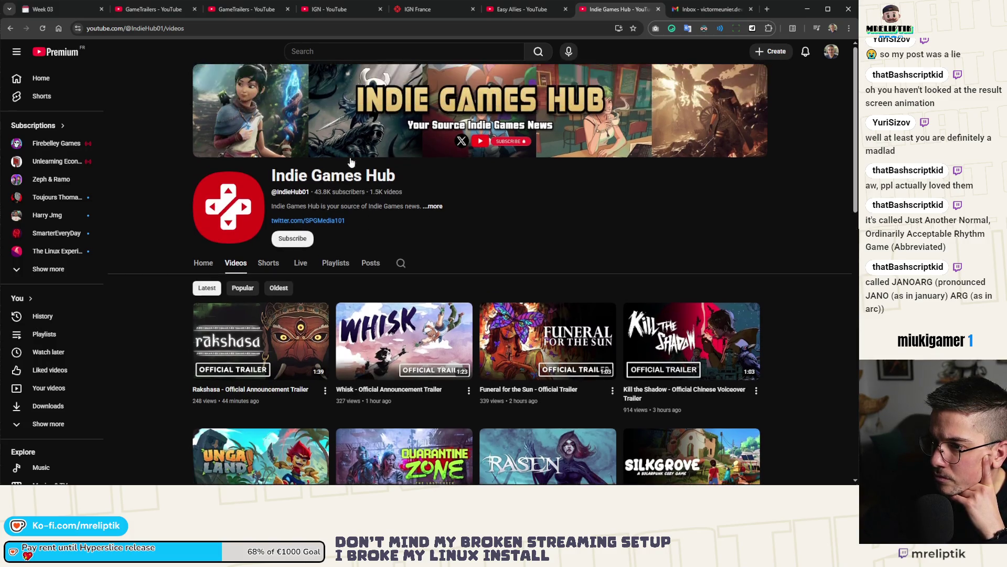
drag(272, 182, 399, 180)
right_click(362, 176)
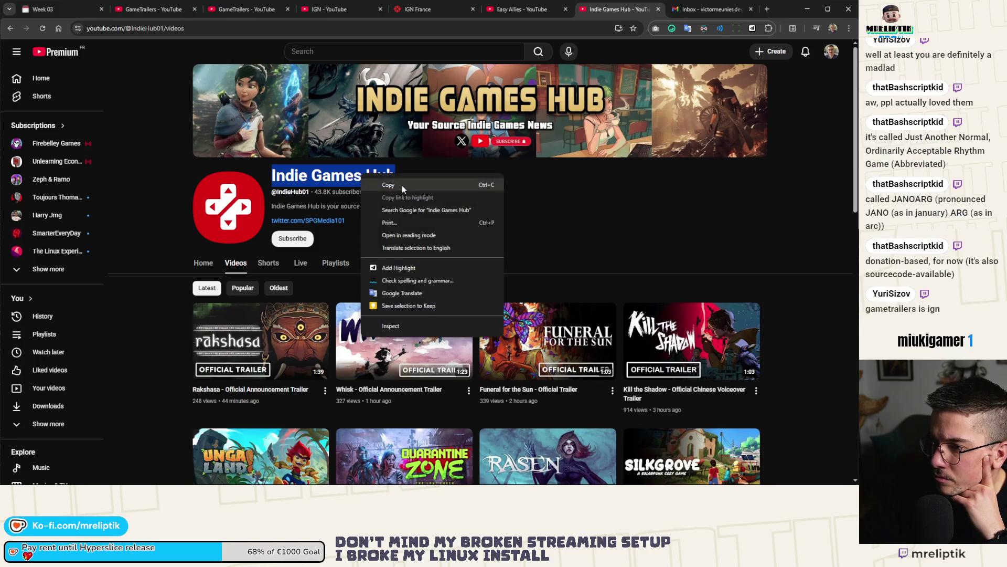
click(403, 189)
click(330, 221)
click(401, 177)
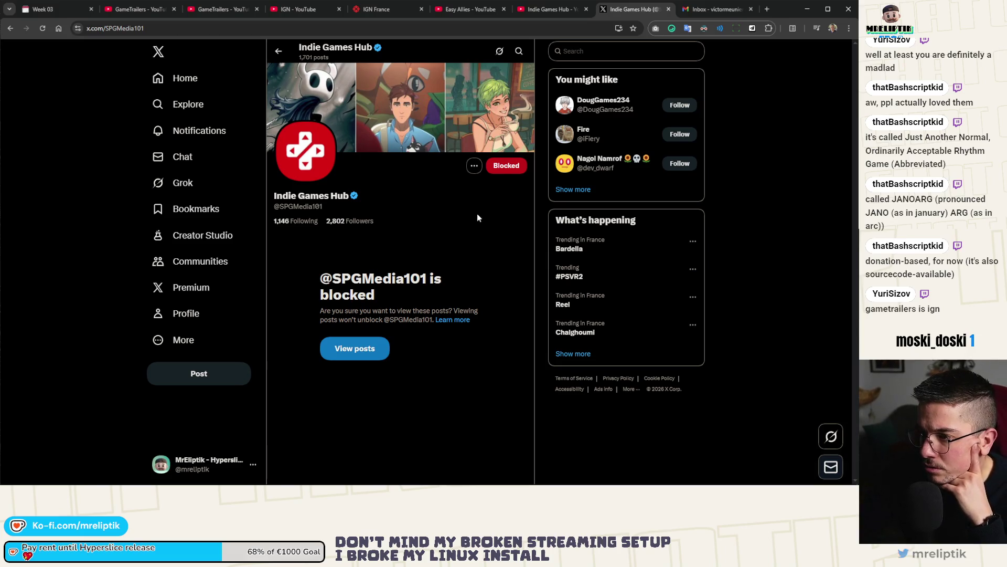
Unblock the Indie Games Hub account on X and scroll through its posts.
click(505, 165)
click(444, 270)
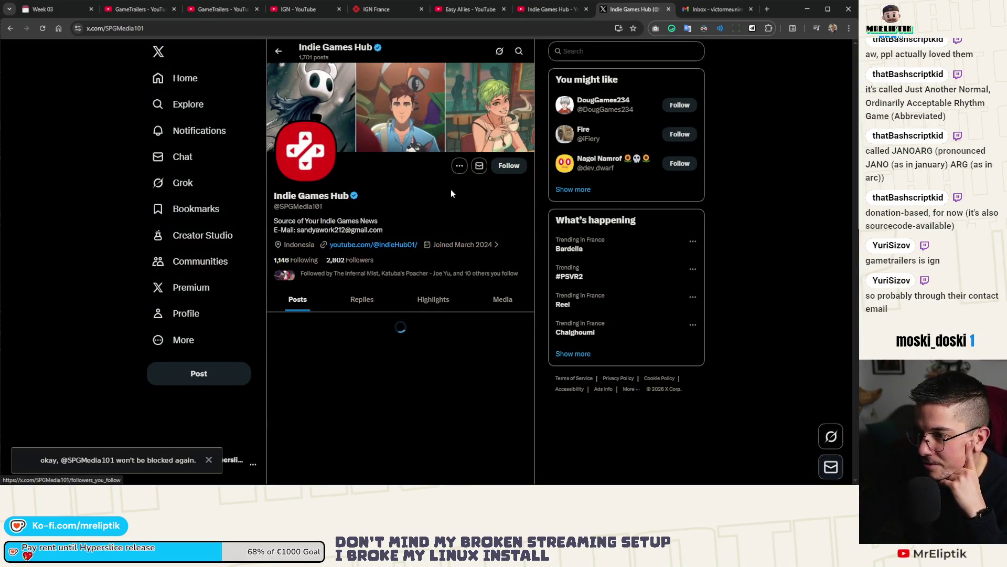
scroll(406, 217, down, 3)
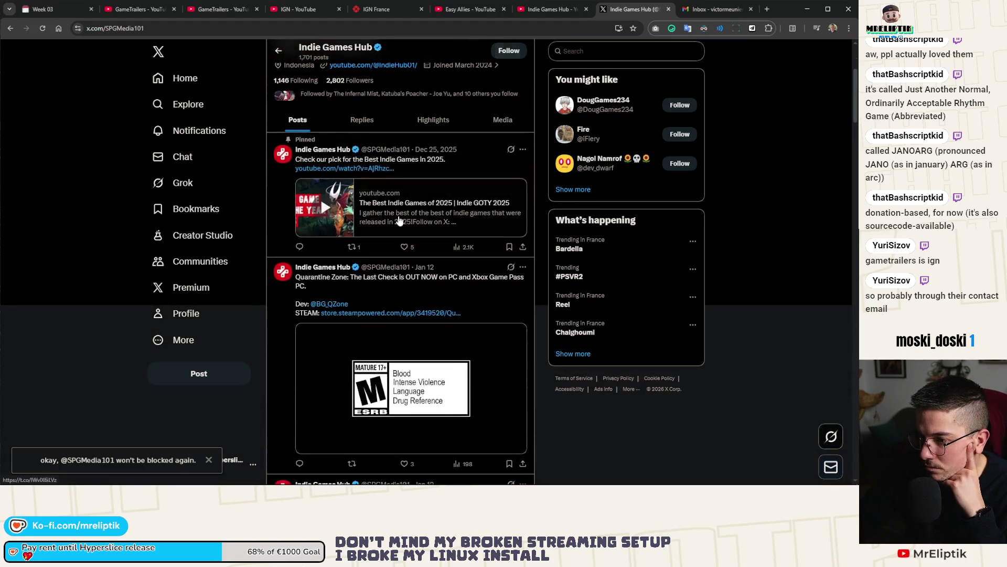
scroll(398, 220, down, 4)
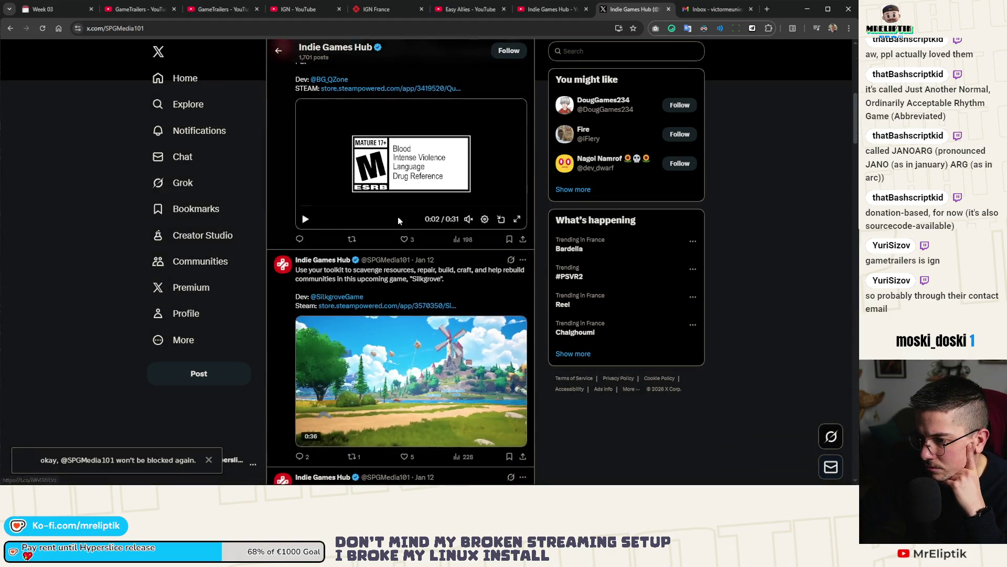
scroll(398, 216, up, 8)
Browse the home feed, open and like a composer's open-for-work post, then go back.
click(185, 78)
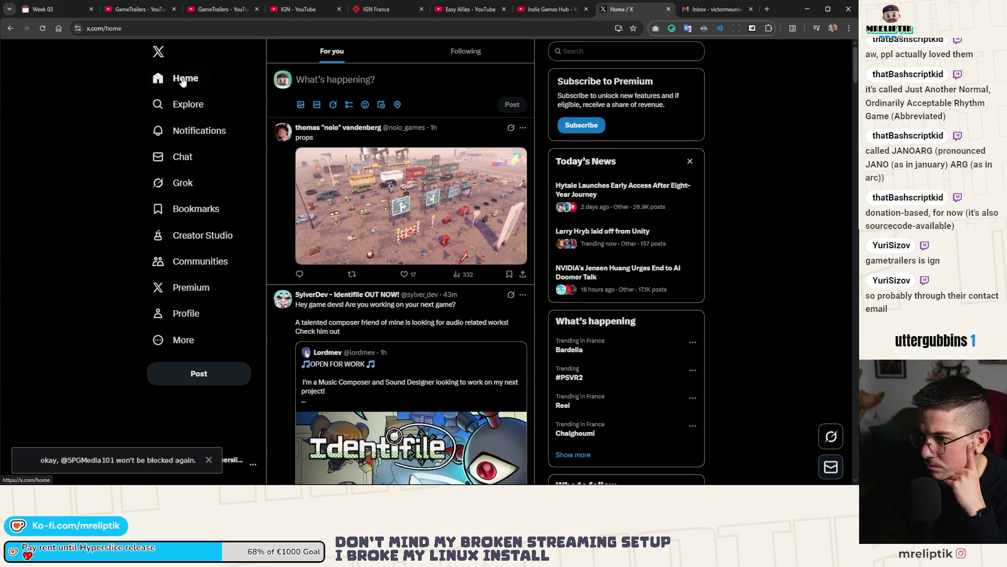
scroll(96, 152, down, 5)
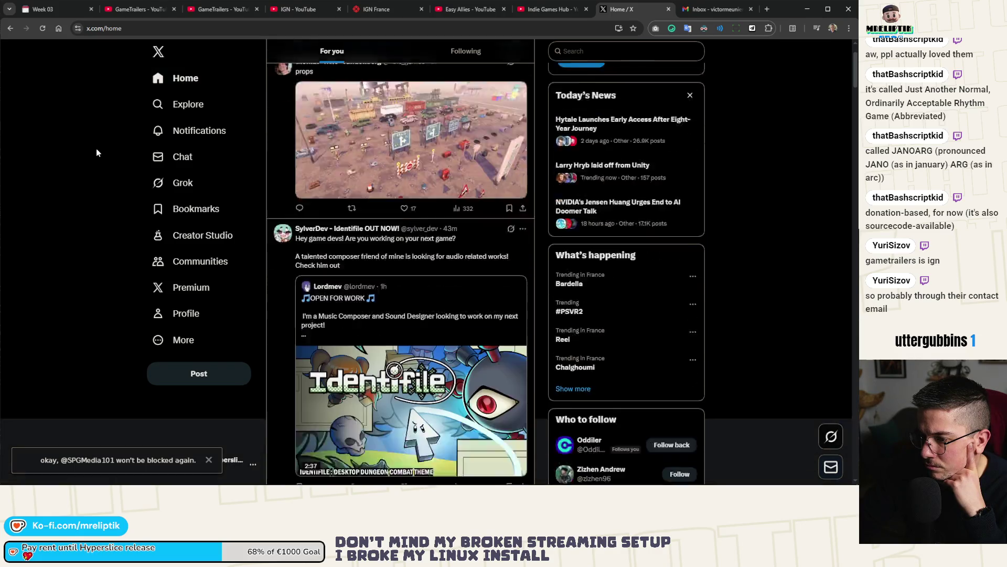
scroll(96, 152, up, 3)
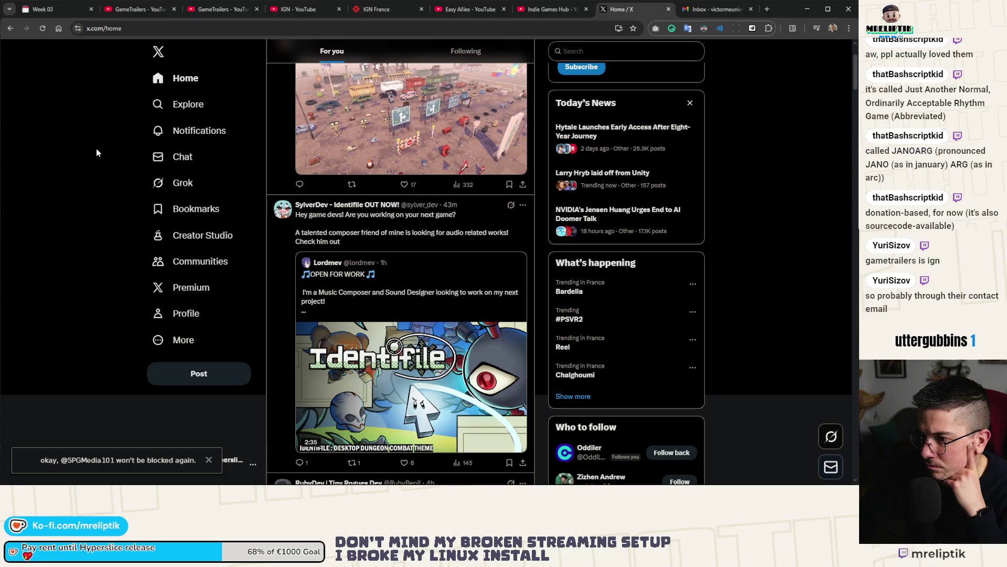
scroll(330, 211, down, 3)
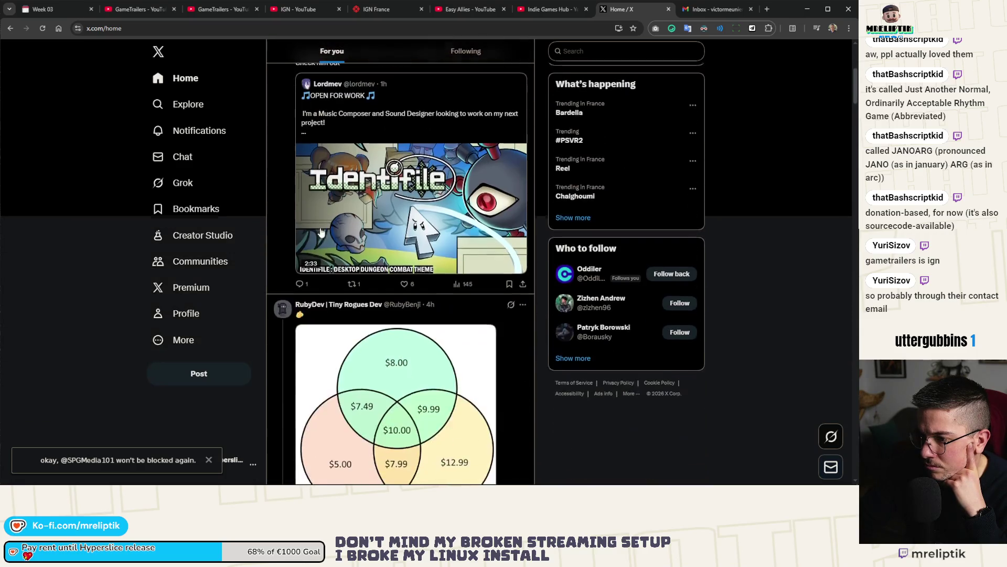
click(429, 102)
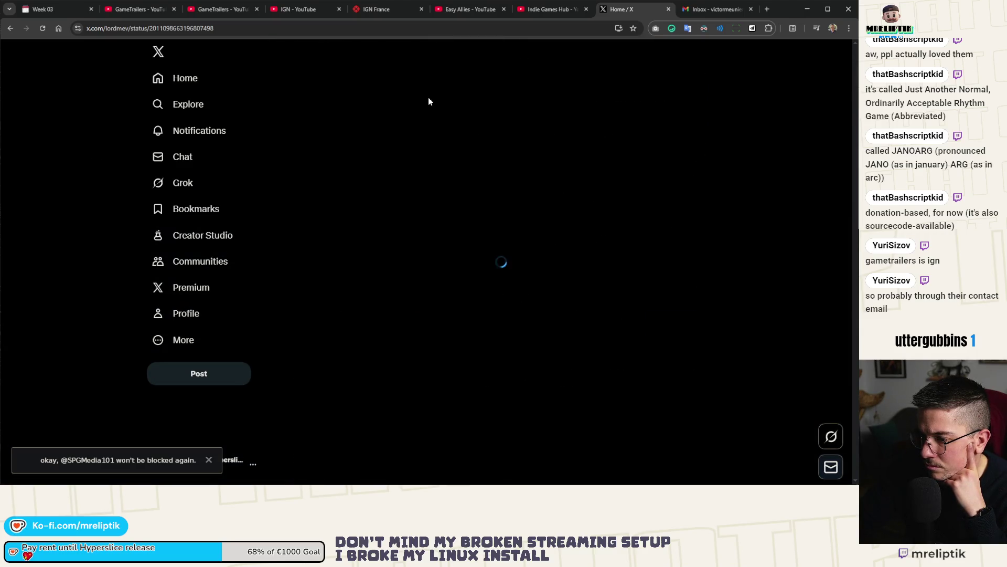
click(401, 385)
click(339, 387)
click(319, 387)
click(278, 51)
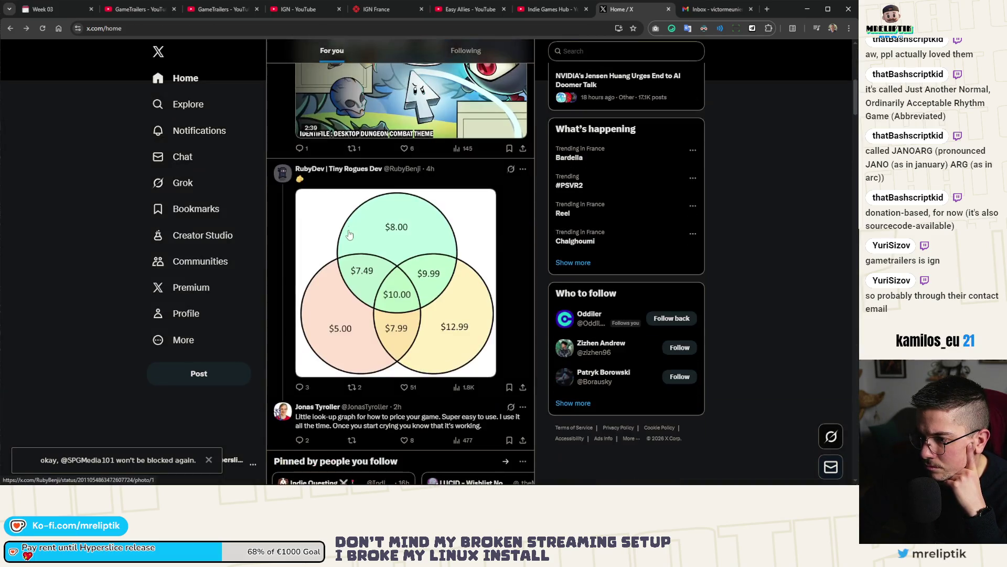
Open the game-pricing Venn-diagram post in a new tab and close the home feed tab.
middle_click(512, 199)
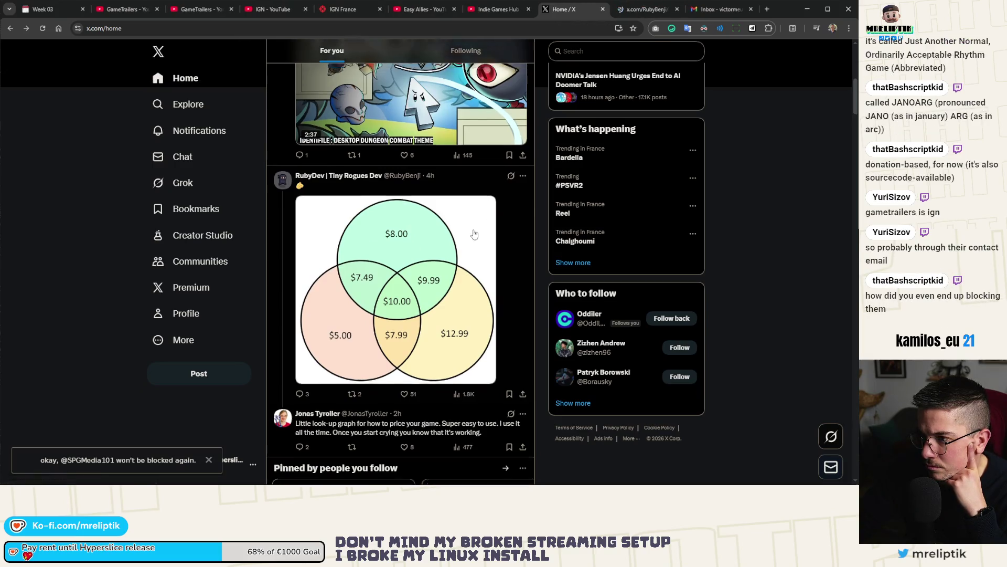
scroll(454, 255, up, 2)
scroll(453, 253, up, 4)
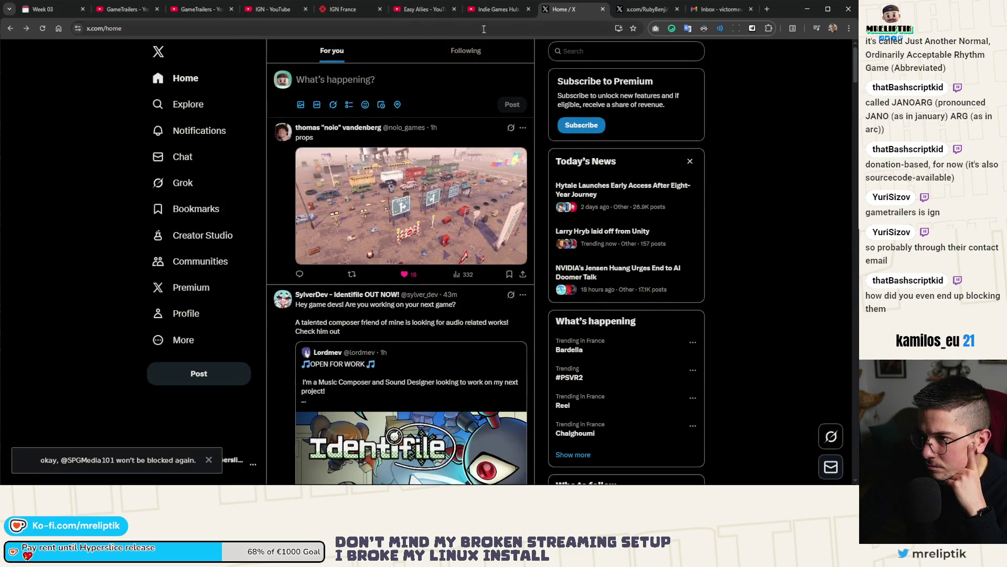
middle_click(539, 12)
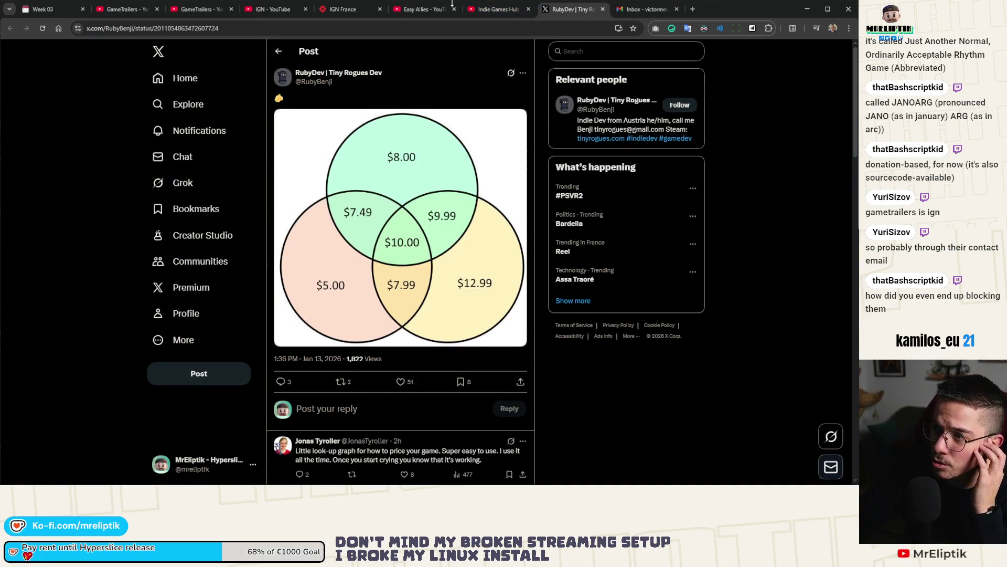
Cycle through the GameTrailers, Easy Allies and pricing-post tabs, then reopen the Hyperslice trailer draft.
mouse_move(497, 9)
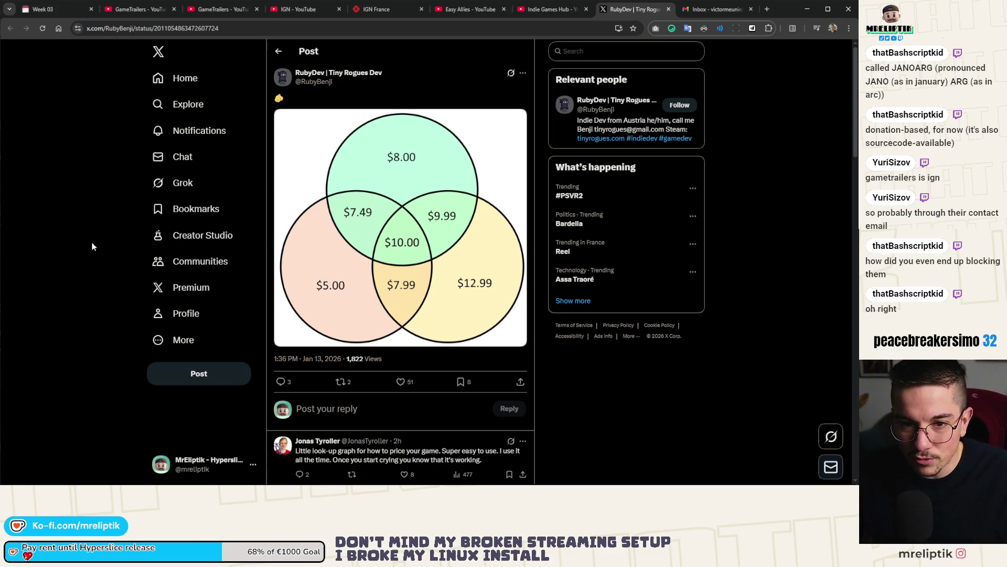
click(134, 9)
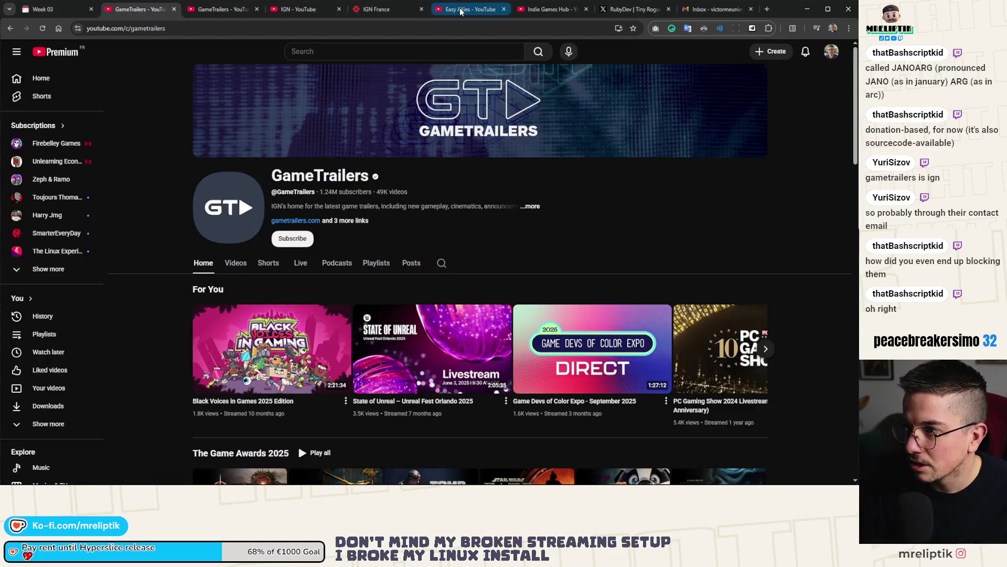
click(467, 9)
click(635, 9)
click(698, 13)
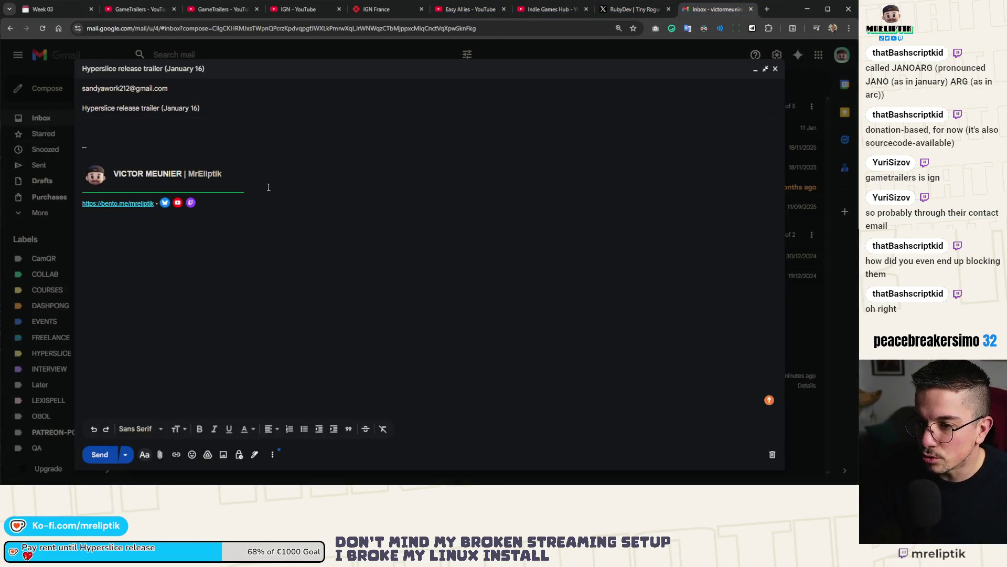